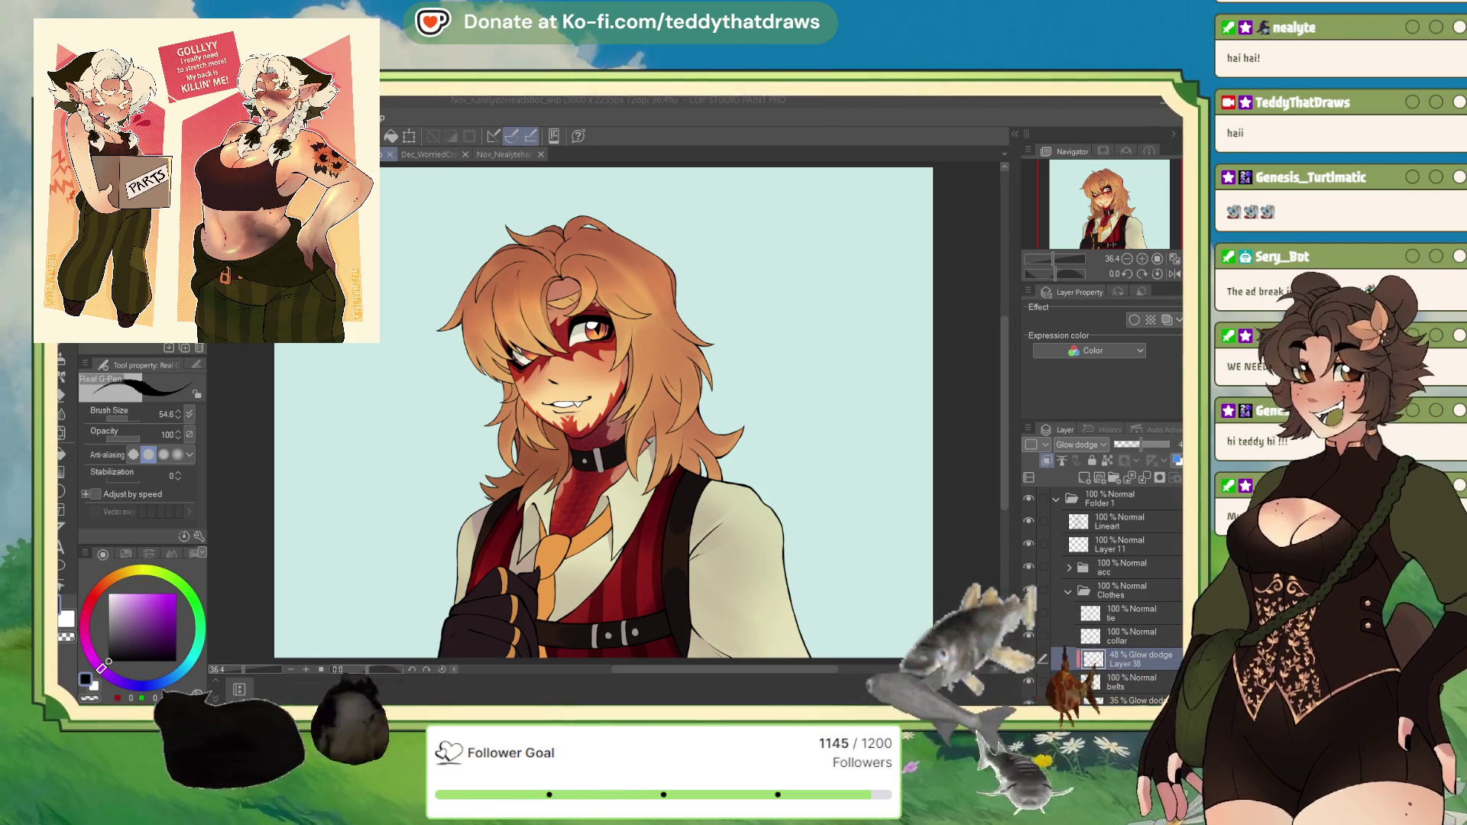
# Step: Switch to the Dec_Ester_wip canvas holding the armoured skeleton sketch
pyautogui.hotkey('ctrl', 'Tab')
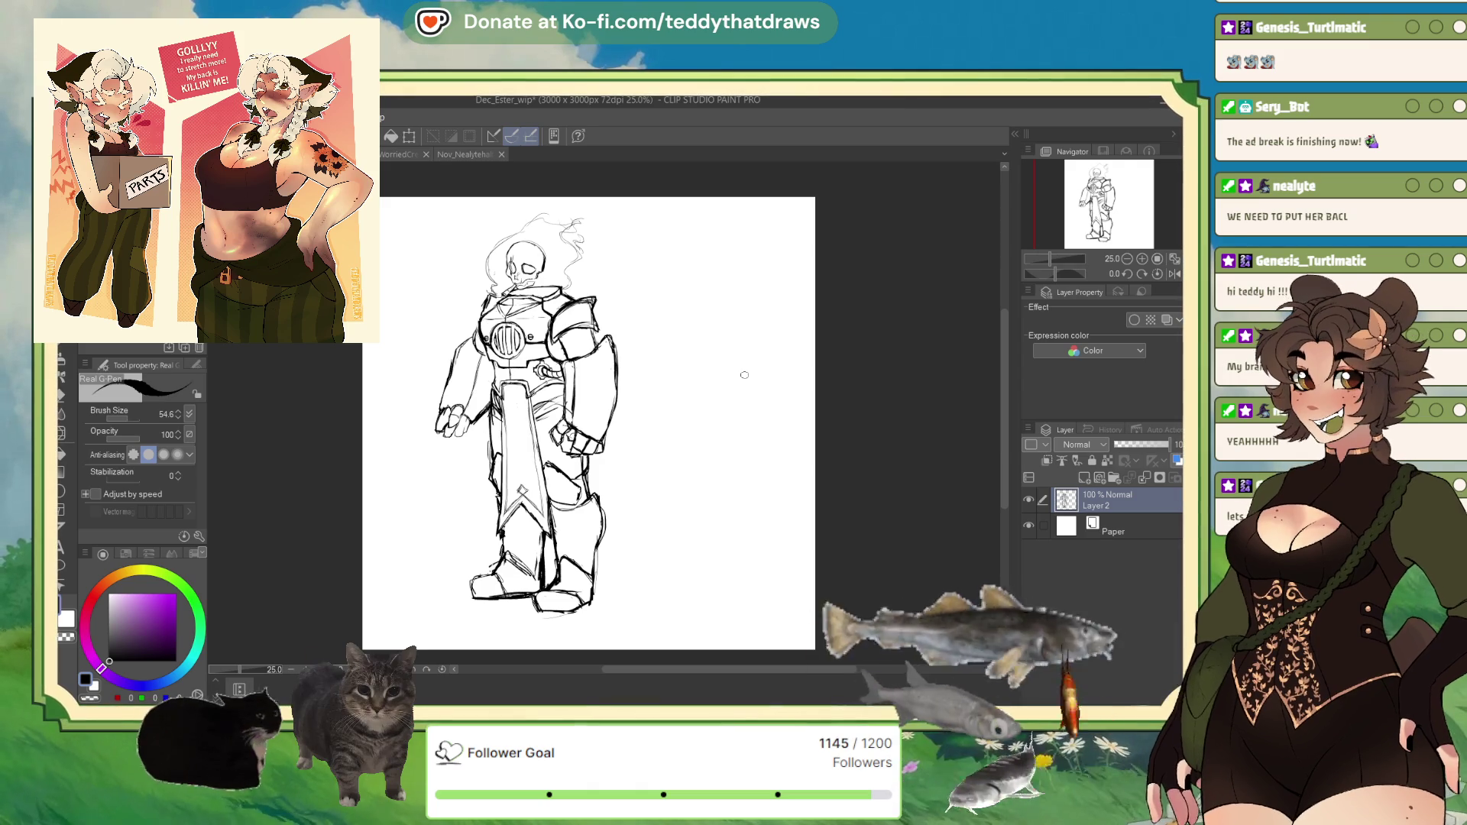
# Step: Move the armoured skeleton sketch further left on the canvas
pyautogui.hotkey('ctrl', 't')
pyautogui.moveTo(509, 413); pyautogui.dragTo(461, 412)
pyautogui.press('Return')
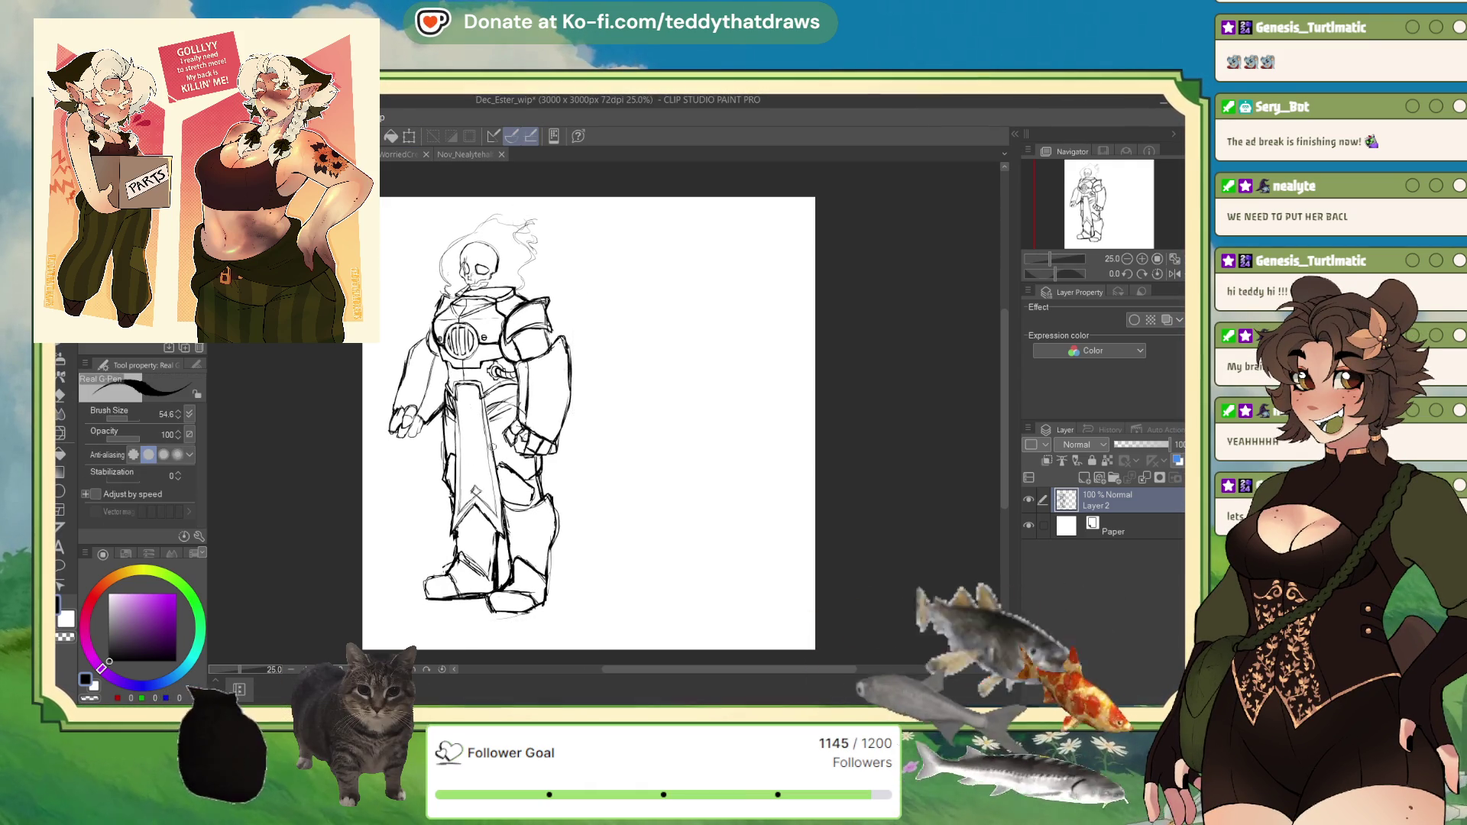
# Step: Sketch a rough trial side figure, head to legs, on a new layer beside the skull
pyautogui.hotkey('ctrl', 'shift', 'n')
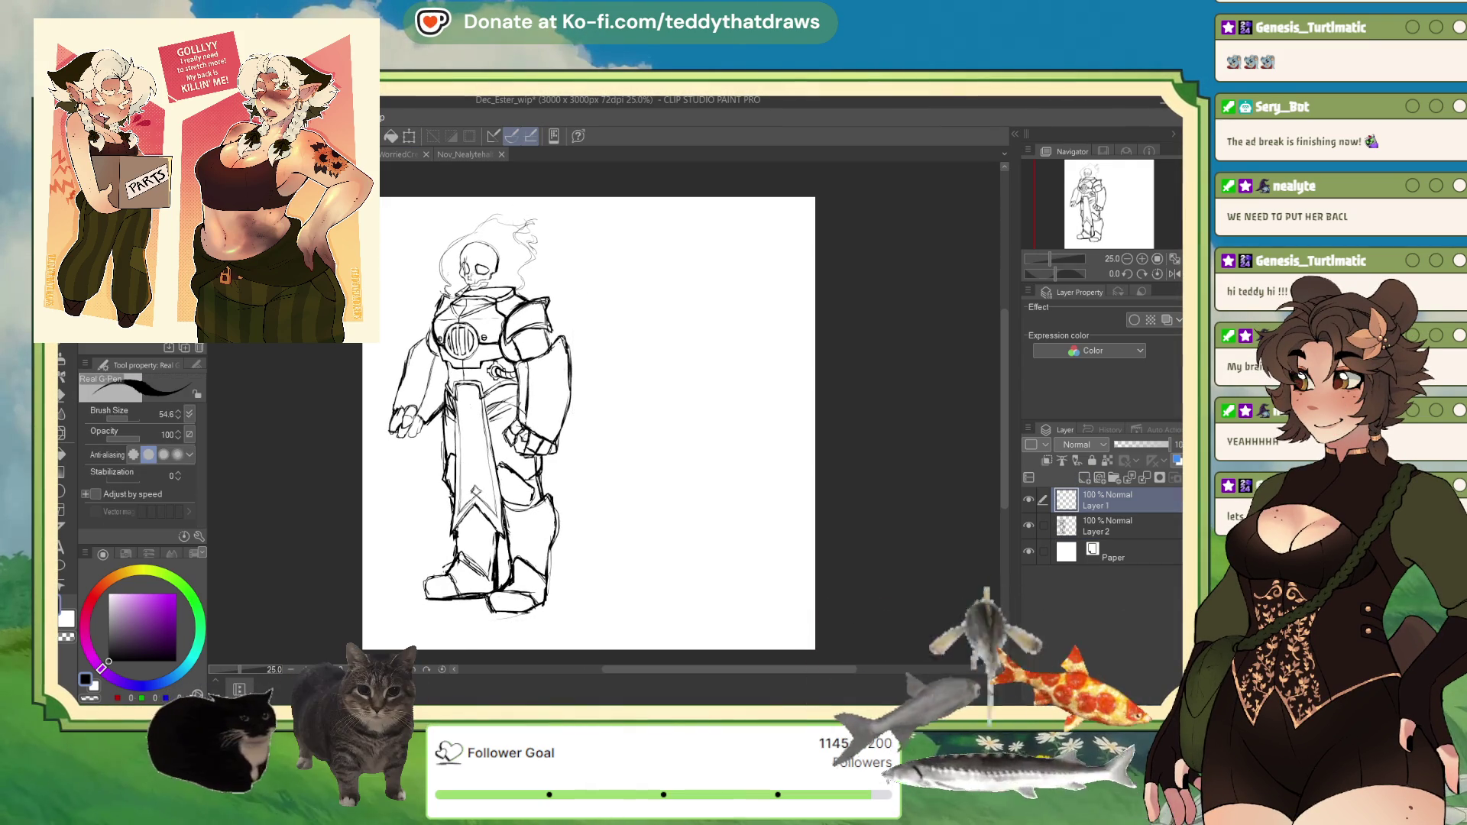
pyautogui.moveTo(652, 282)
pyautogui.mouseDown()
pyautogui.moveTo(699, 275)
pyautogui.moveTo(658, 308)
pyautogui.mouseUp()
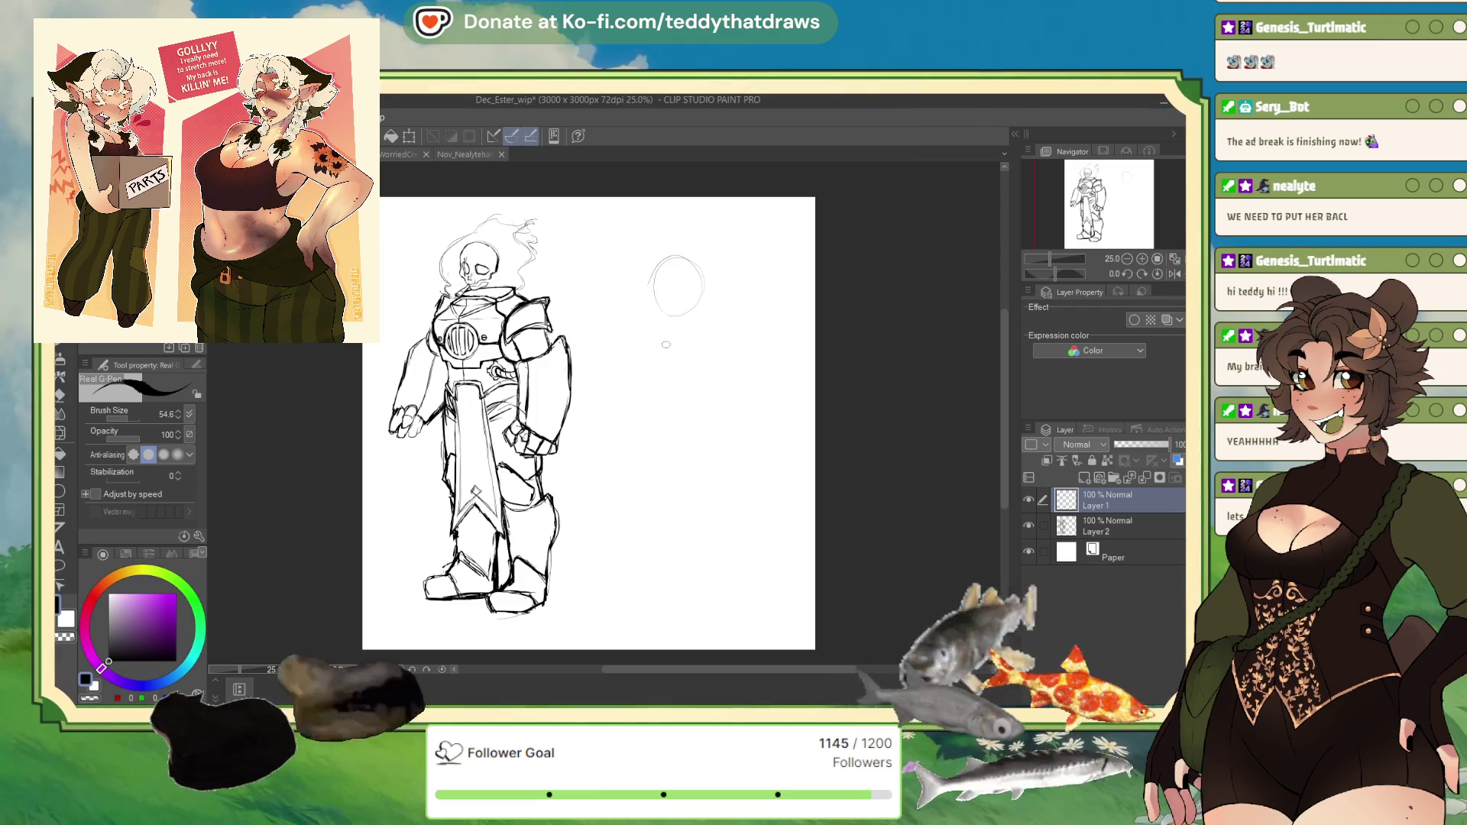
pyautogui.moveTo(713, 376)
pyautogui.mouseDown()
pyautogui.moveTo(640, 340)
pyautogui.moveTo(708, 374)
pyautogui.moveTo(672, 419)
pyautogui.moveTo(724, 432)
pyautogui.moveTo(730, 462)
pyautogui.mouseUp()
pyautogui.moveTo(692, 457)
pyautogui.mouseDown()
pyautogui.moveTo(649, 428)
pyautogui.moveTo(724, 567)
pyautogui.moveTo(704, 562)
pyautogui.mouseUp()
pyautogui.moveTo(649, 434); pyautogui.dragTo(684, 615)
pyautogui.moveTo(705, 564)
pyautogui.mouseDown()
pyautogui.moveTo(699, 609)
pyautogui.moveTo(732, 611)
pyautogui.mouseUp()
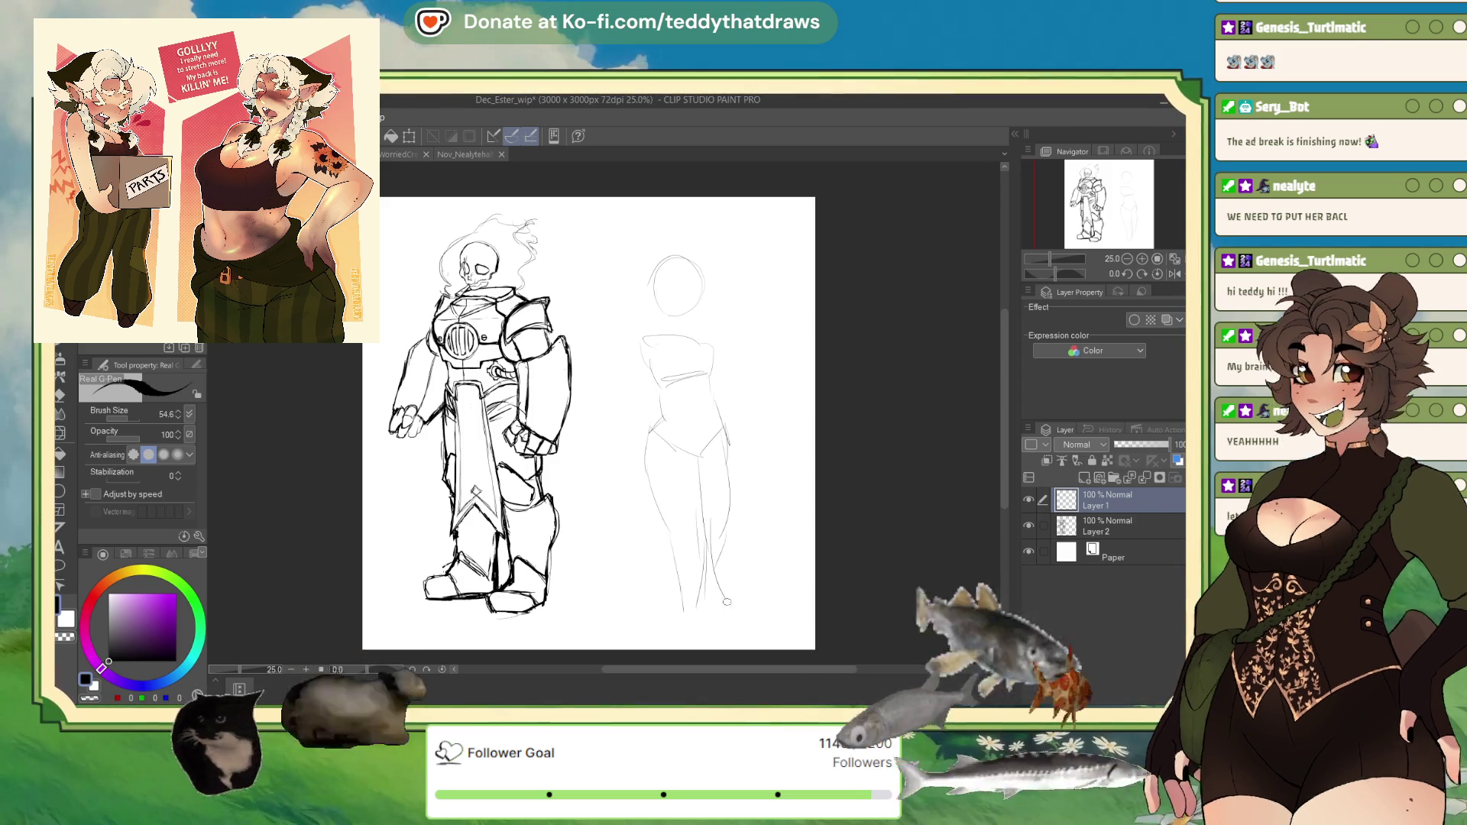
pyautogui.moveTo(639, 336); pyautogui.dragTo(651, 406)
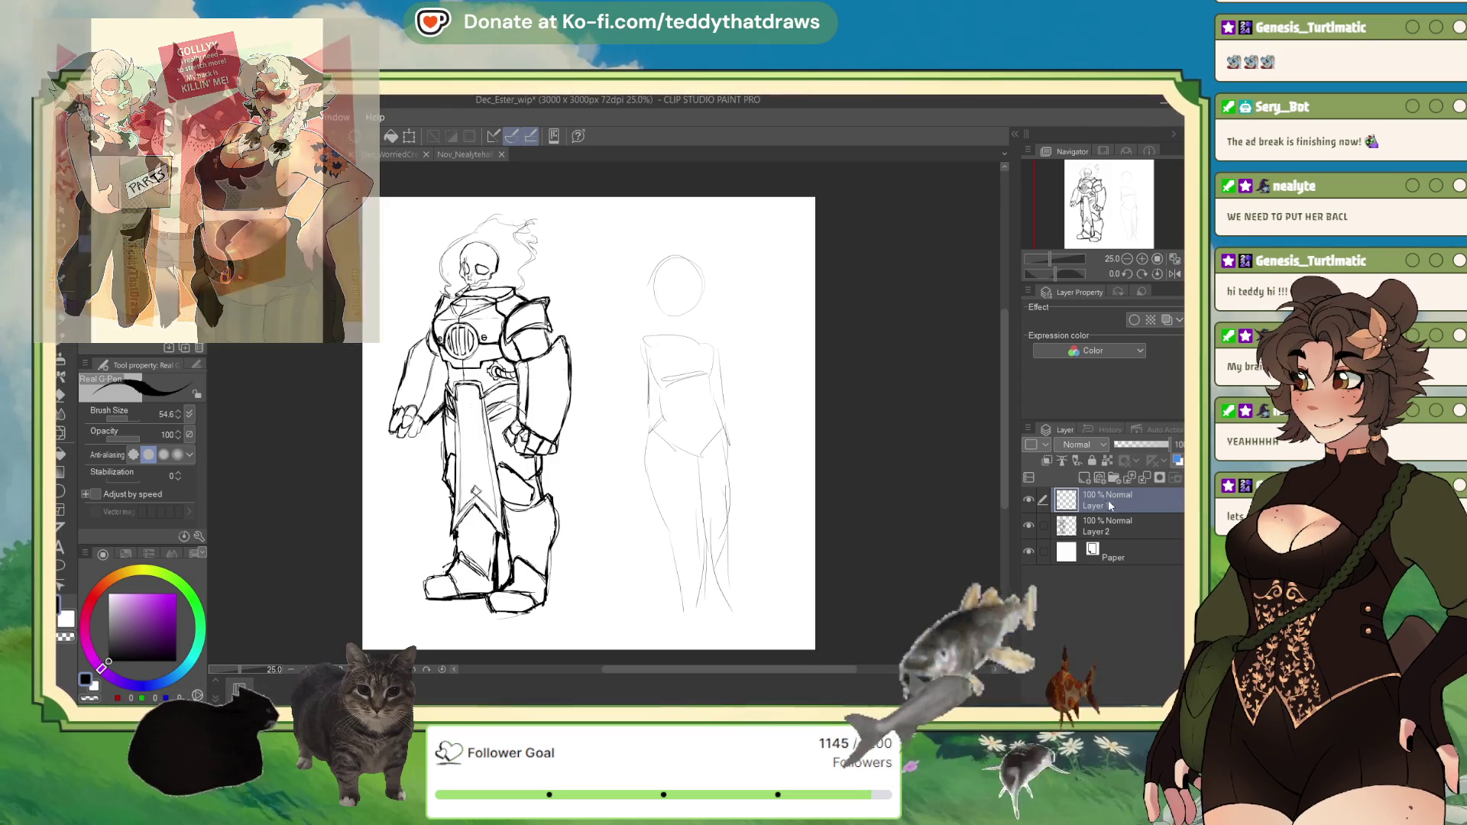
# Step: Delete the trial figure layer and add a fresh empty raster layer above the sketch
pyautogui.click(1175, 477)
pyautogui.click(412, 136)
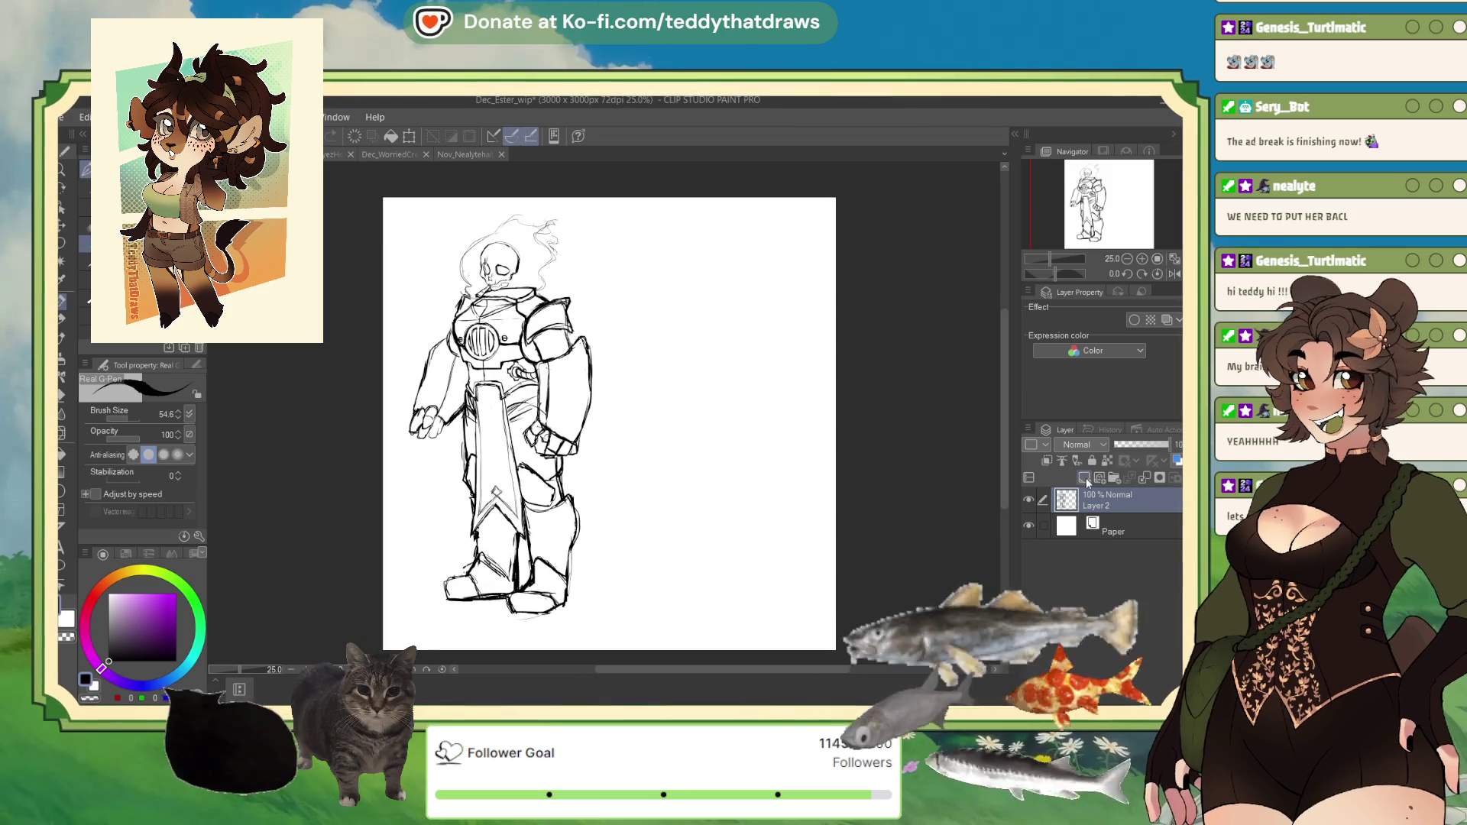
pyautogui.click(1084, 477)
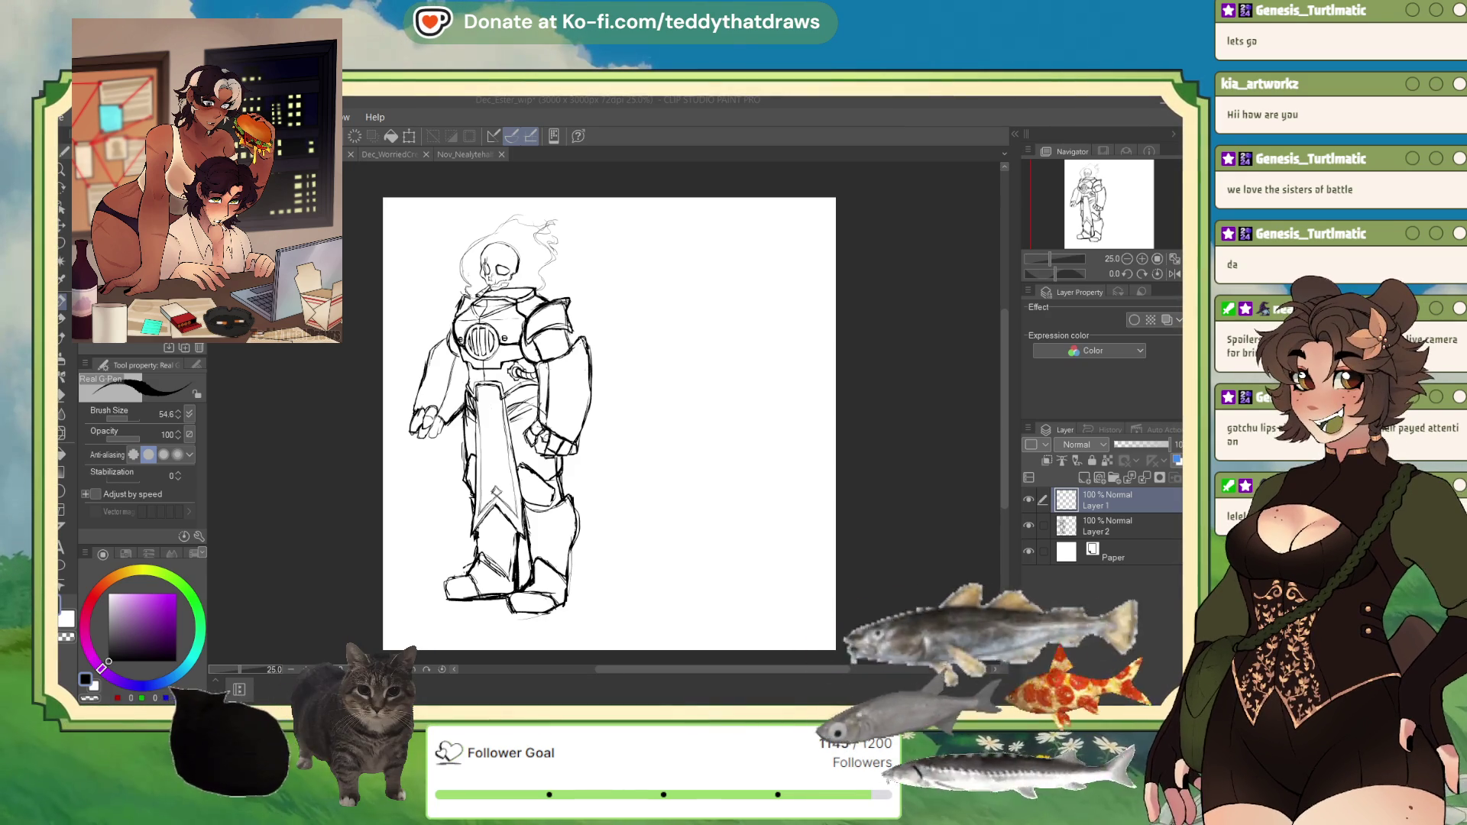
# Step: View the half-body and creature canvases, move the creature tab one place, then return to the headshot
pyautogui.click(57, 122)
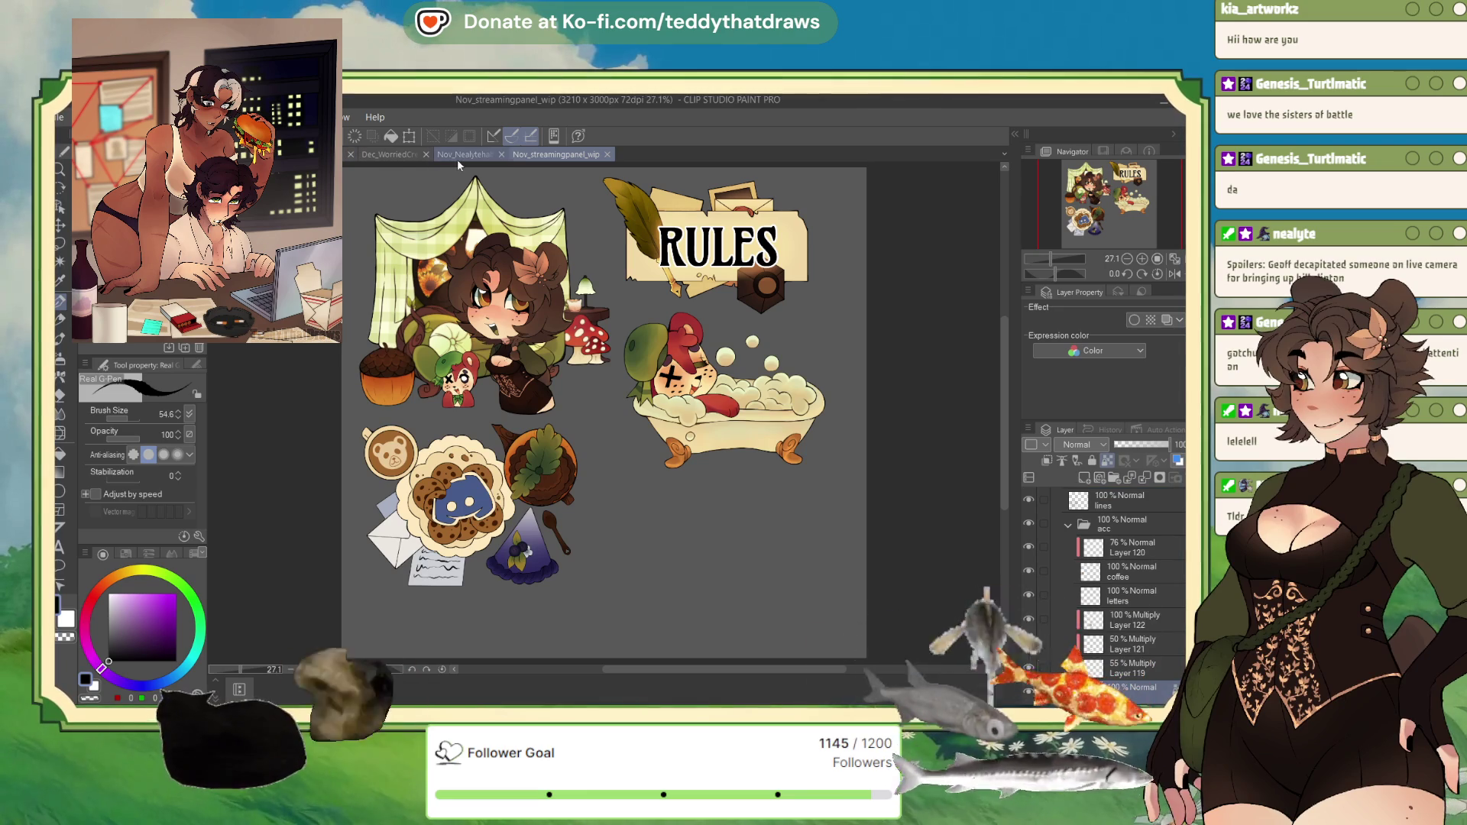
pyautogui.click(459, 155)
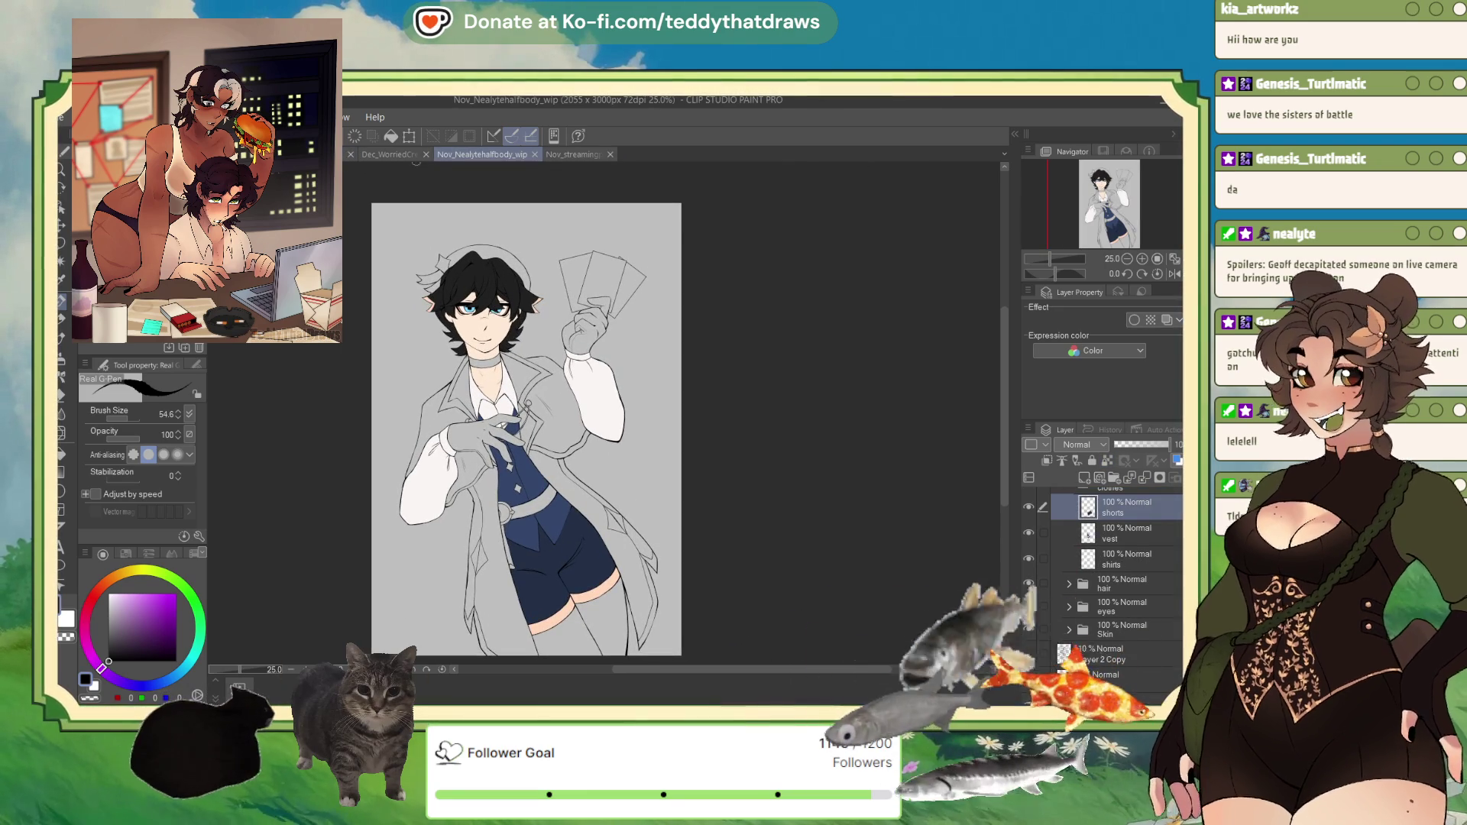
pyautogui.click(386, 155)
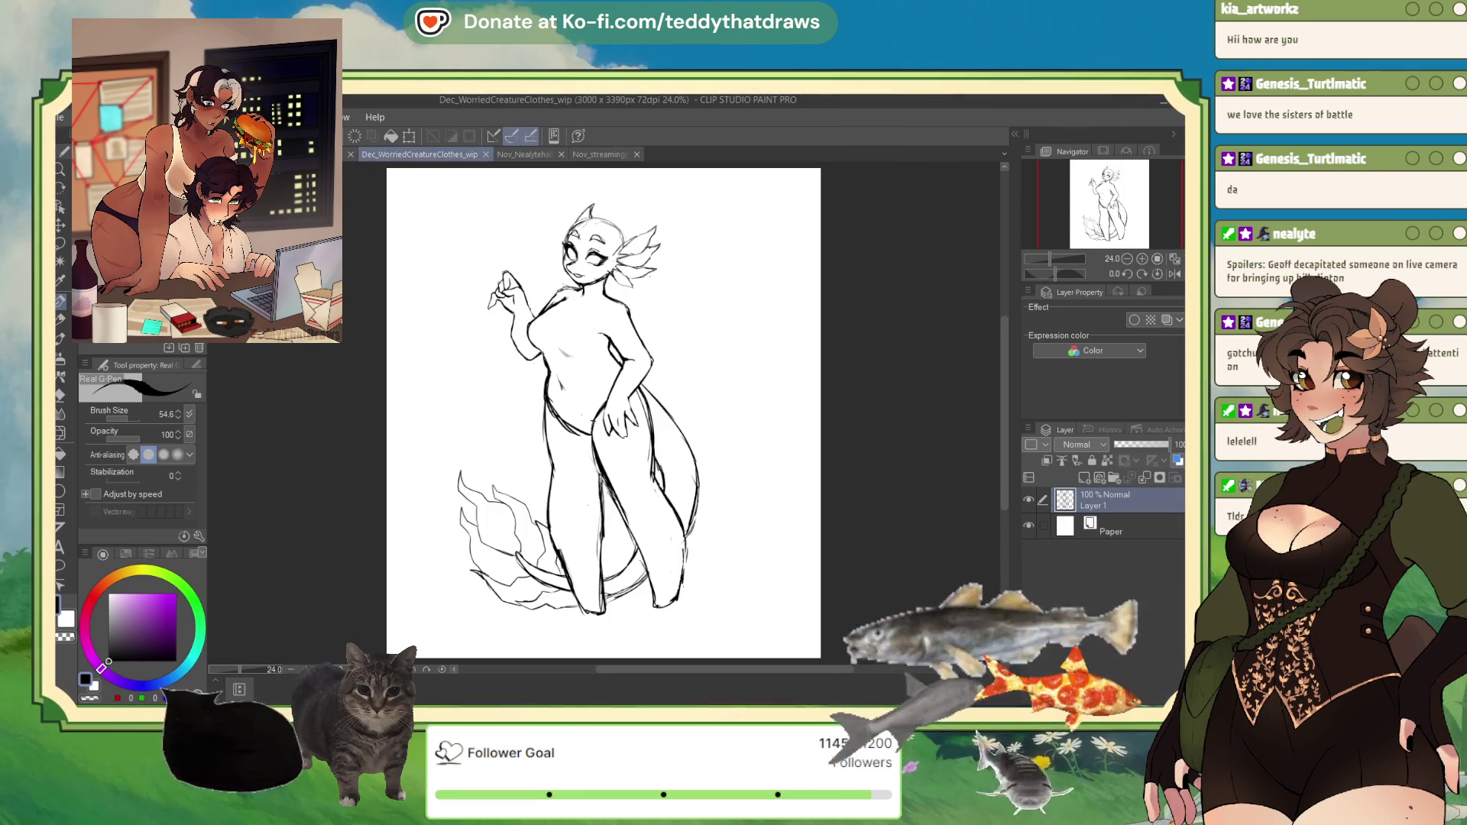
pyautogui.moveTo(382, 160); pyautogui.dragTo(604, 163)
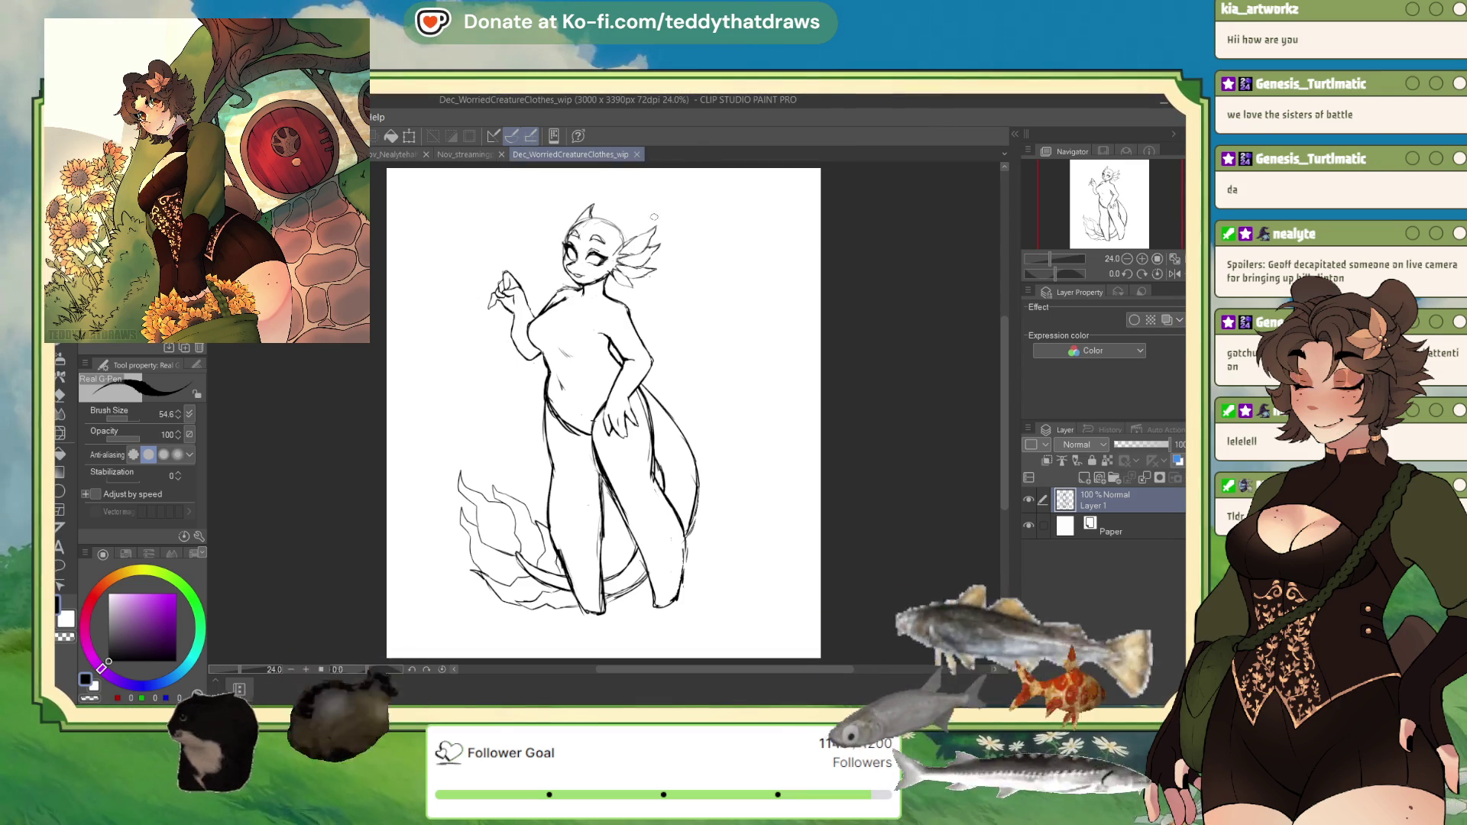
pyautogui.click(378, 154)
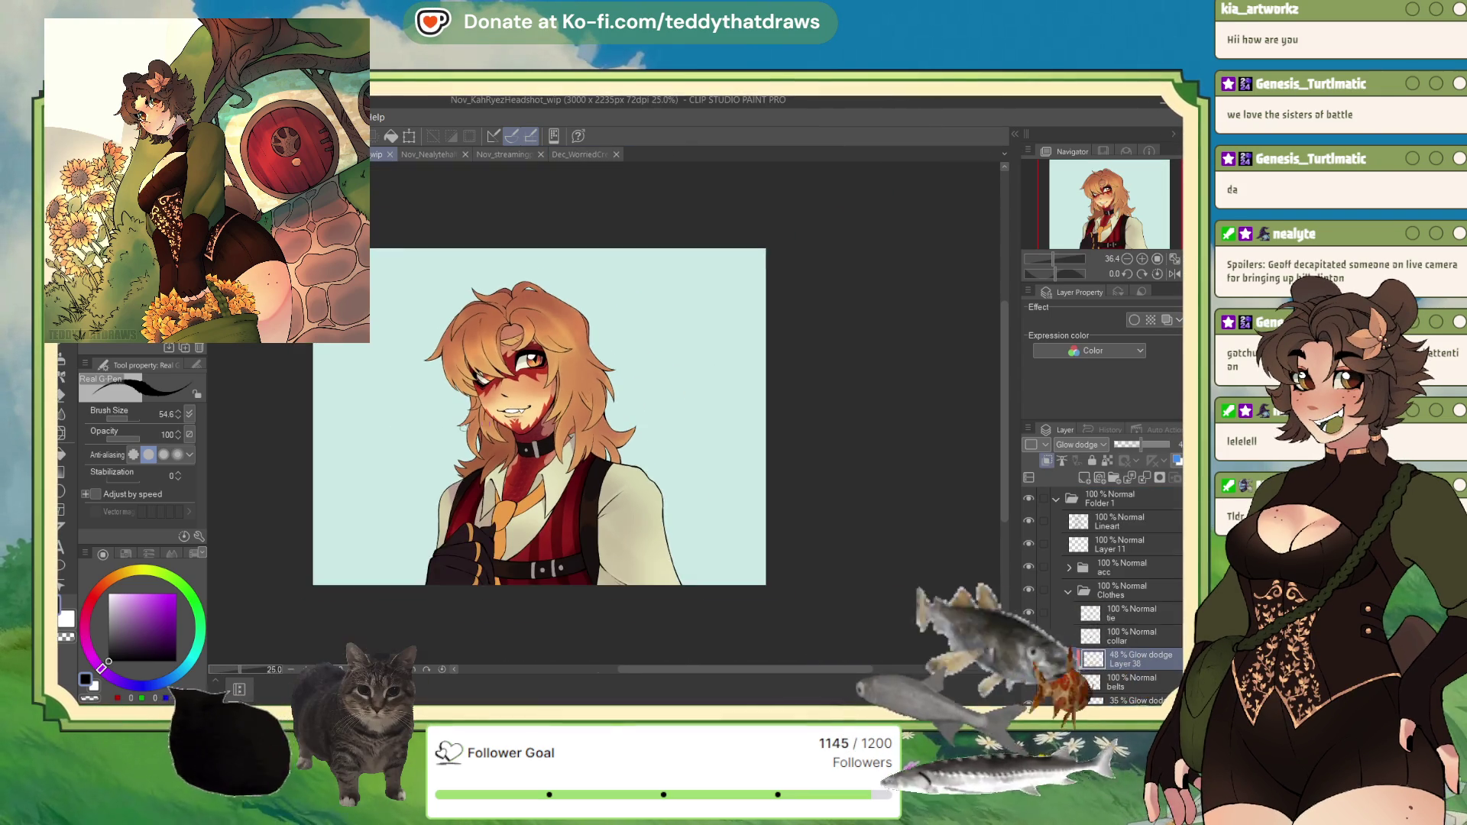
# Step: Zoom the Nov_KahRyezHeadshot_wip view in from 36.4% to 40.3%
pyautogui.scroll(2, 546, 376)
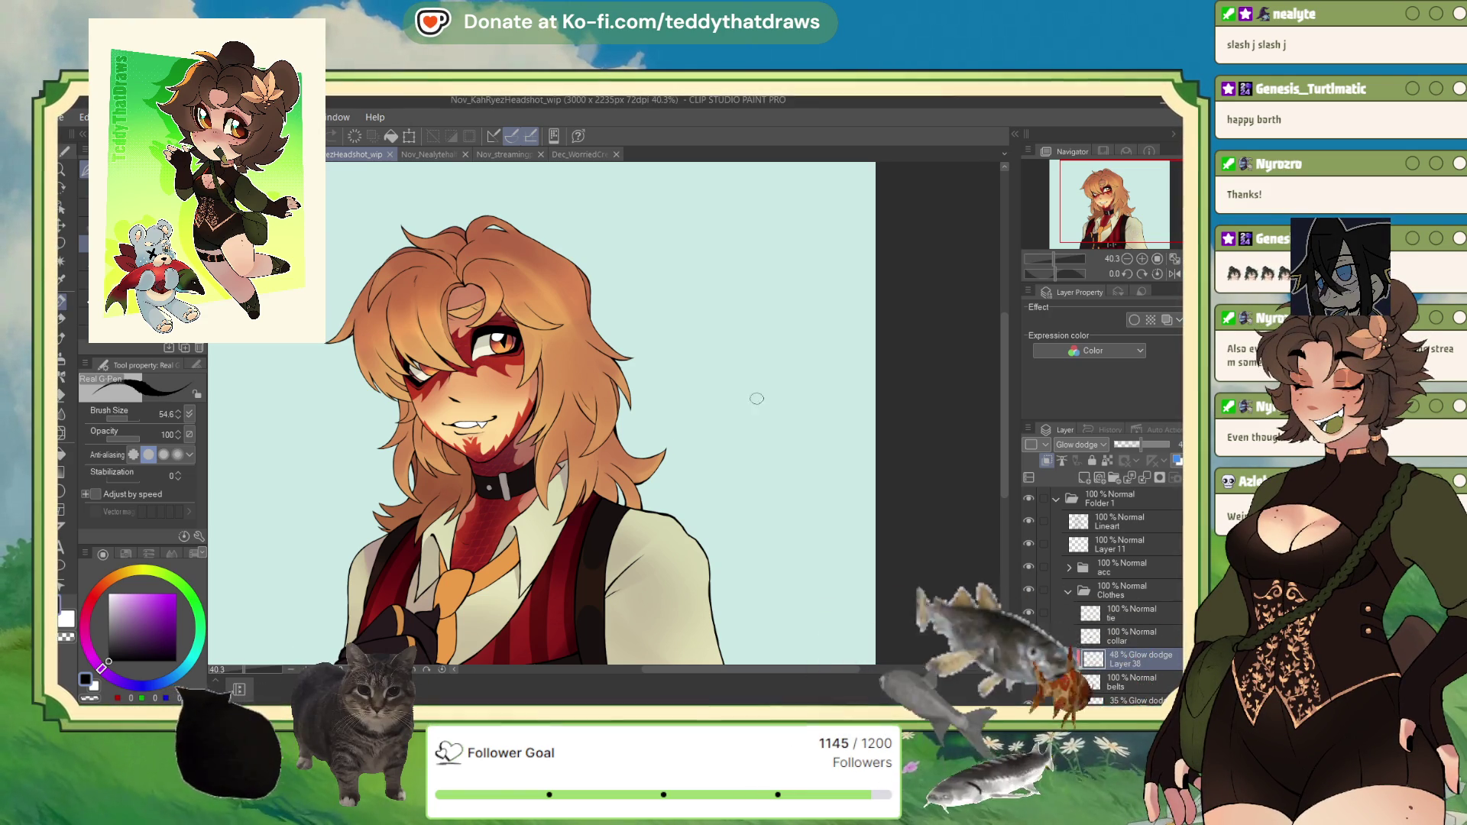
pyautogui.hotkey('ctrl', '0')
pyautogui.scroll(2, 757, 398)
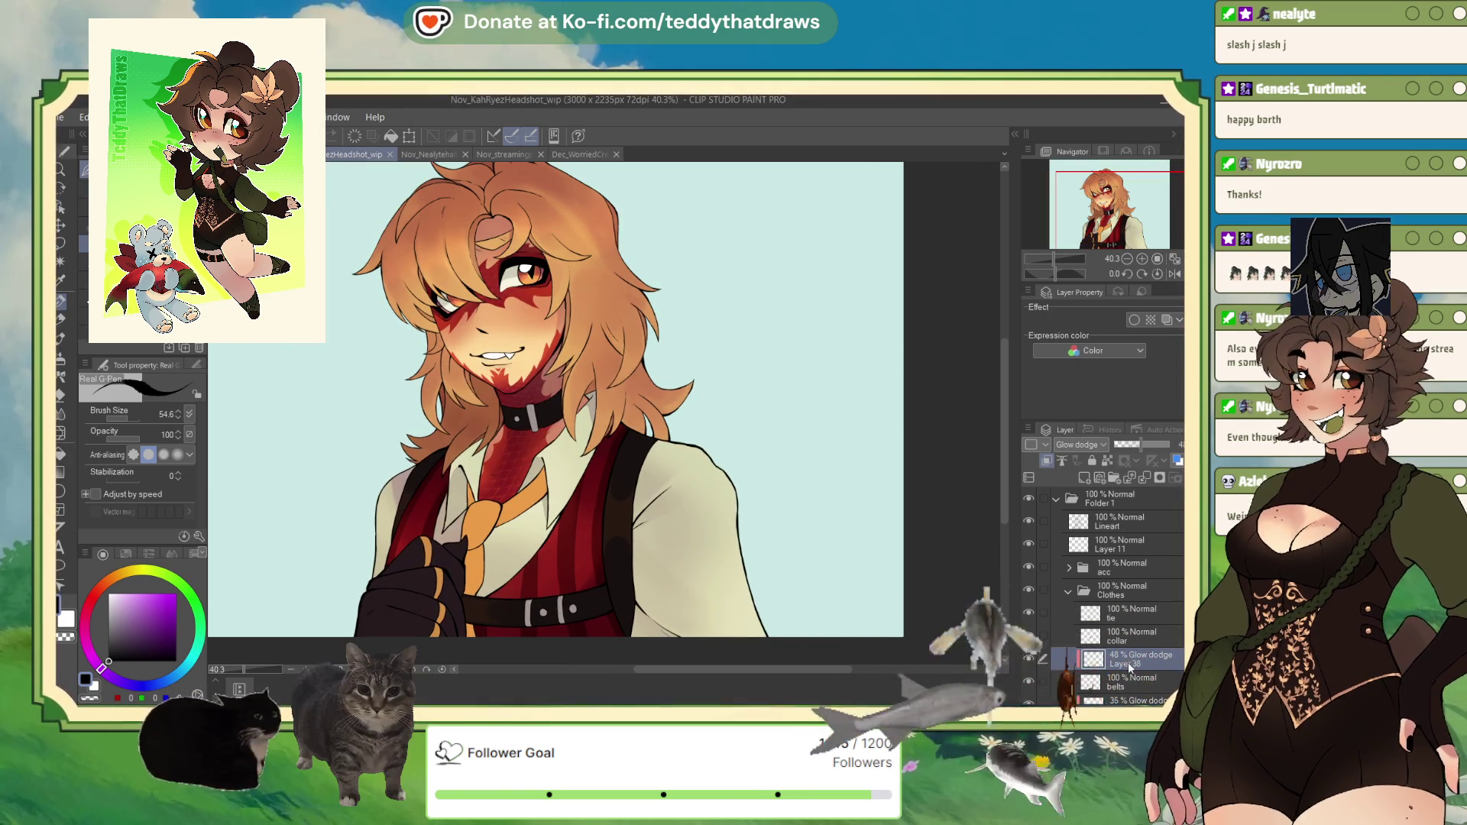
pyautogui.hotkey('ctrl', 'shift', 'e')
pyautogui.click(1082, 477)
pyautogui.hotkey('ctrl', 'z')
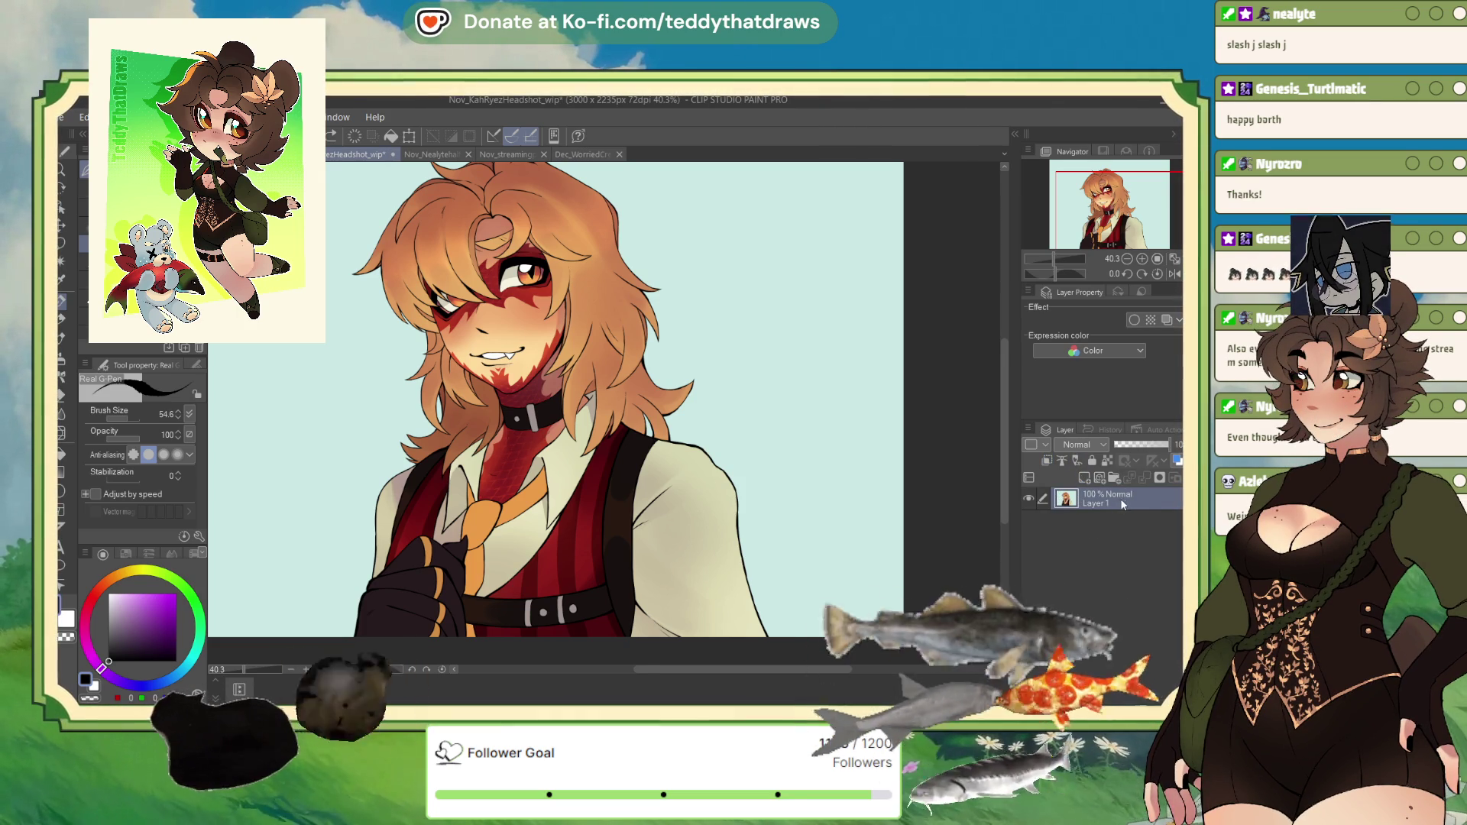
pyautogui.hotkey('ctrl', 'z')
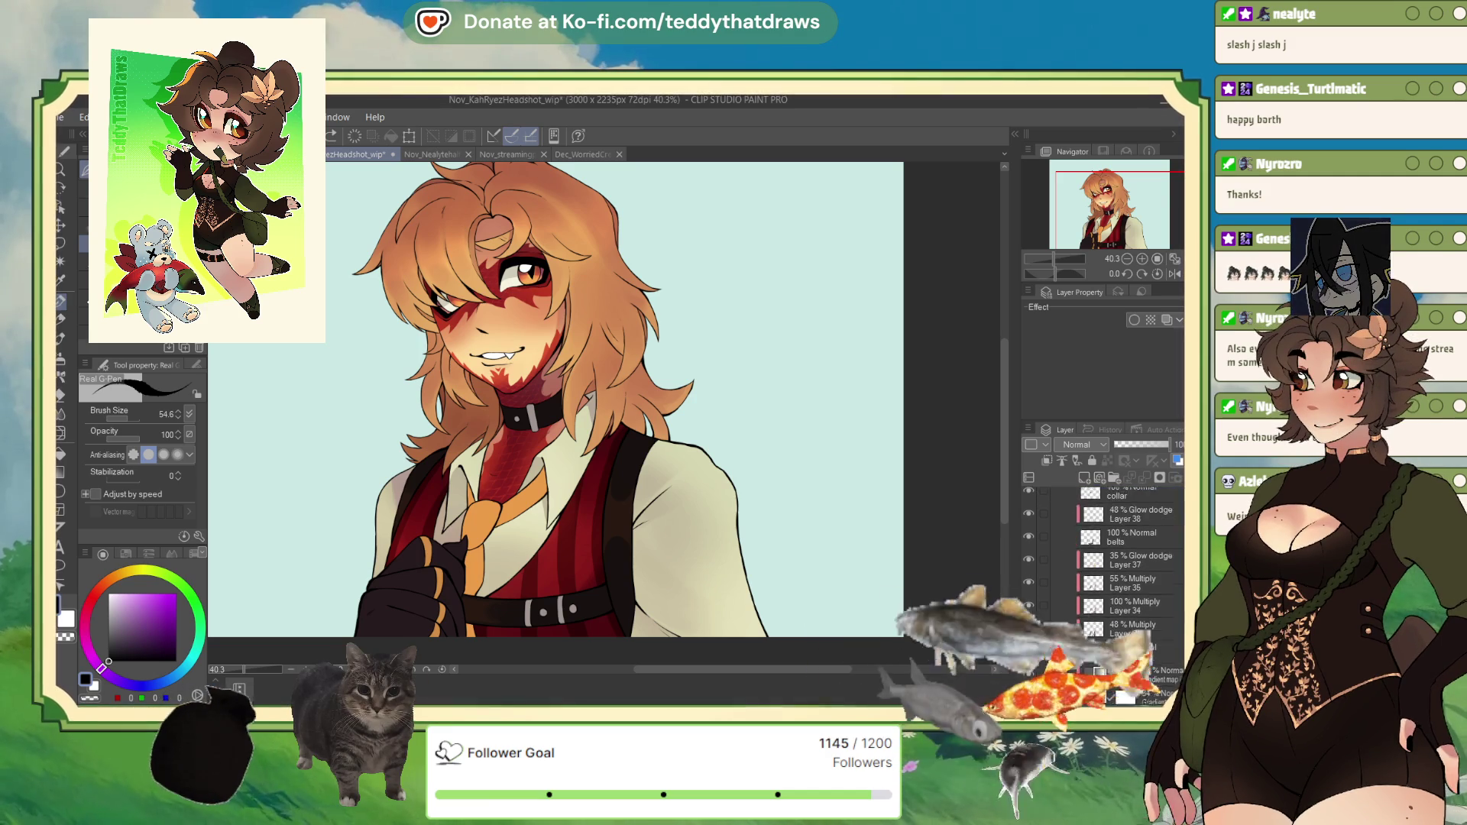
pyautogui.hotkey('ctrl', 'z')
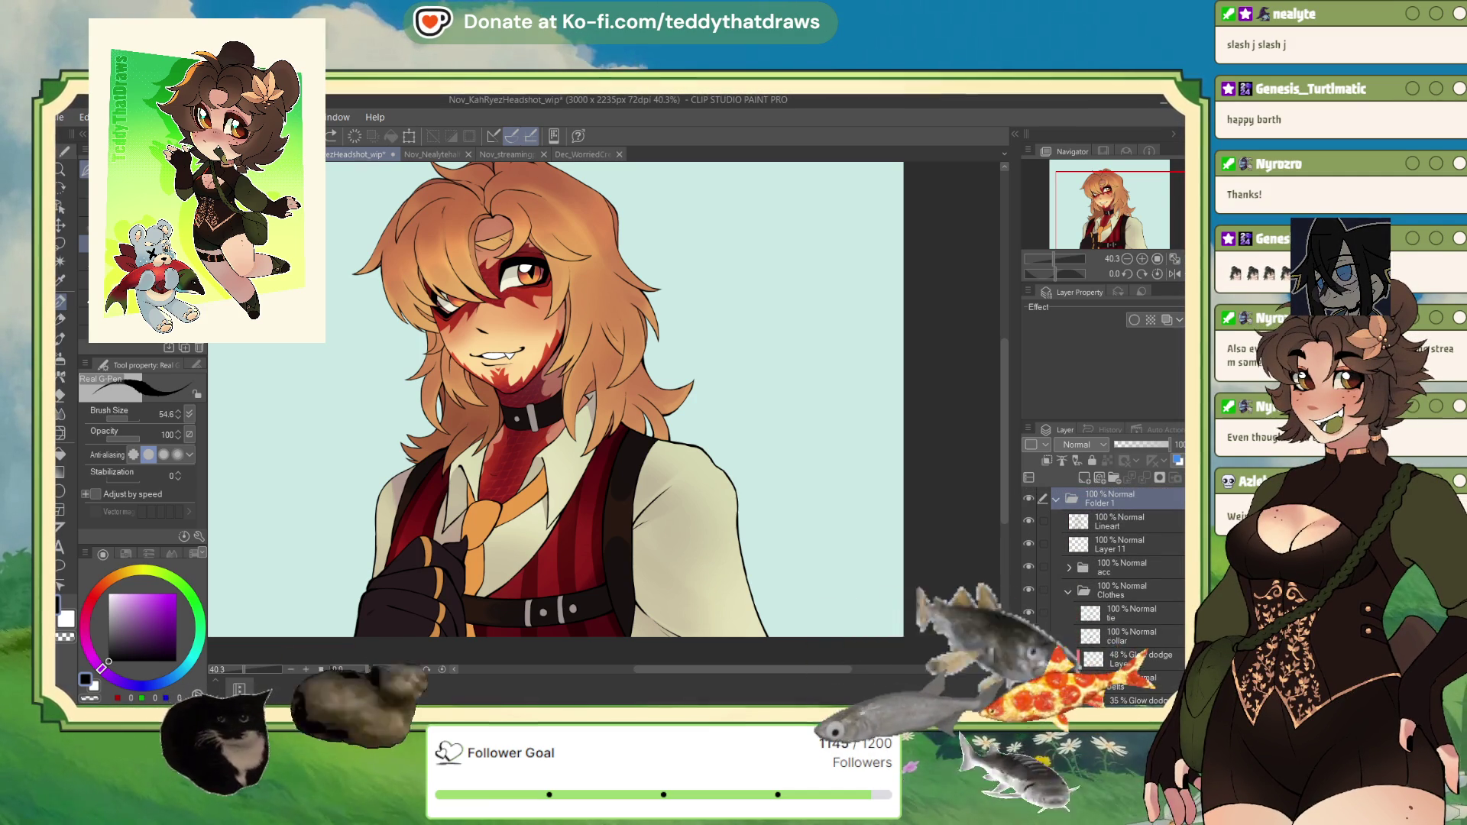
pyautogui.scroll(-5, 1101, 589)
pyautogui.scroll(-1, 1138, 547)
pyautogui.click(1146, 522)
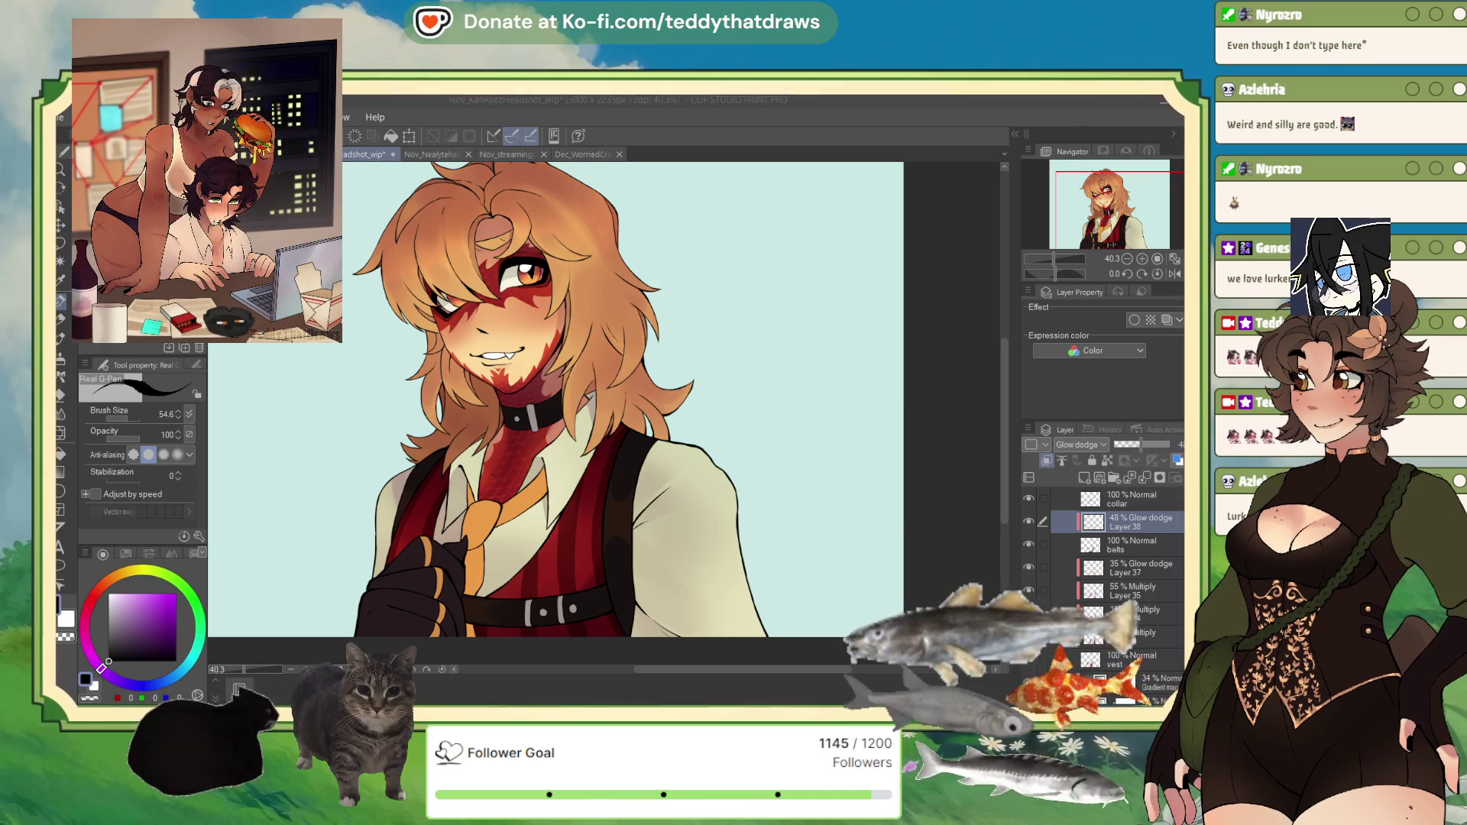
# Step: Zoom in on the collar and vest, select the So Fluffy brush, and add Layer 39 above Layer 38
pyautogui.scroll(3, 556, 398)
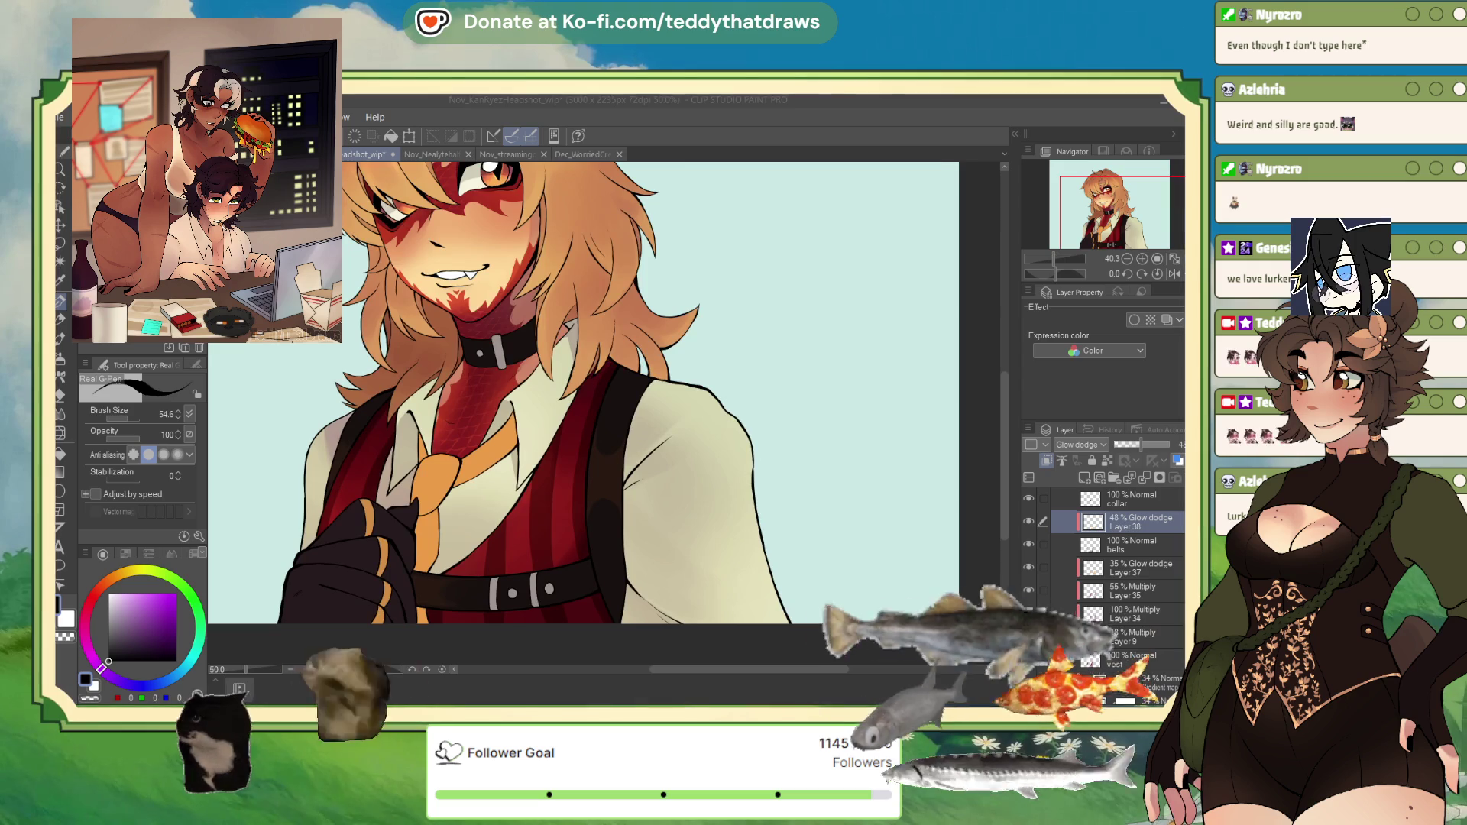
pyautogui.scroll(-3, 604, 397)
pyautogui.scroll(3, 604, 398)
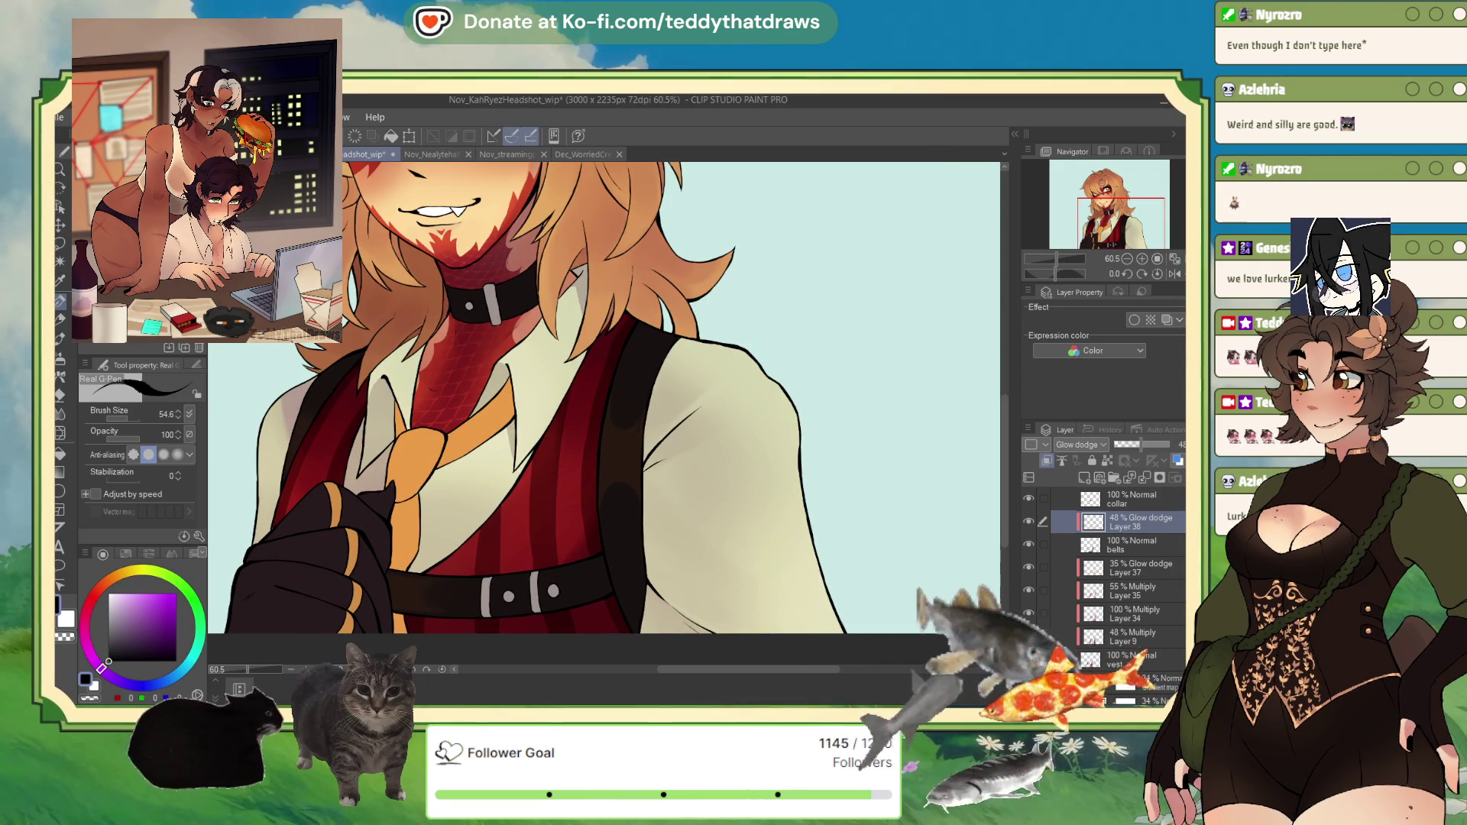
pyautogui.press('b')
pyautogui.click(1114, 477)
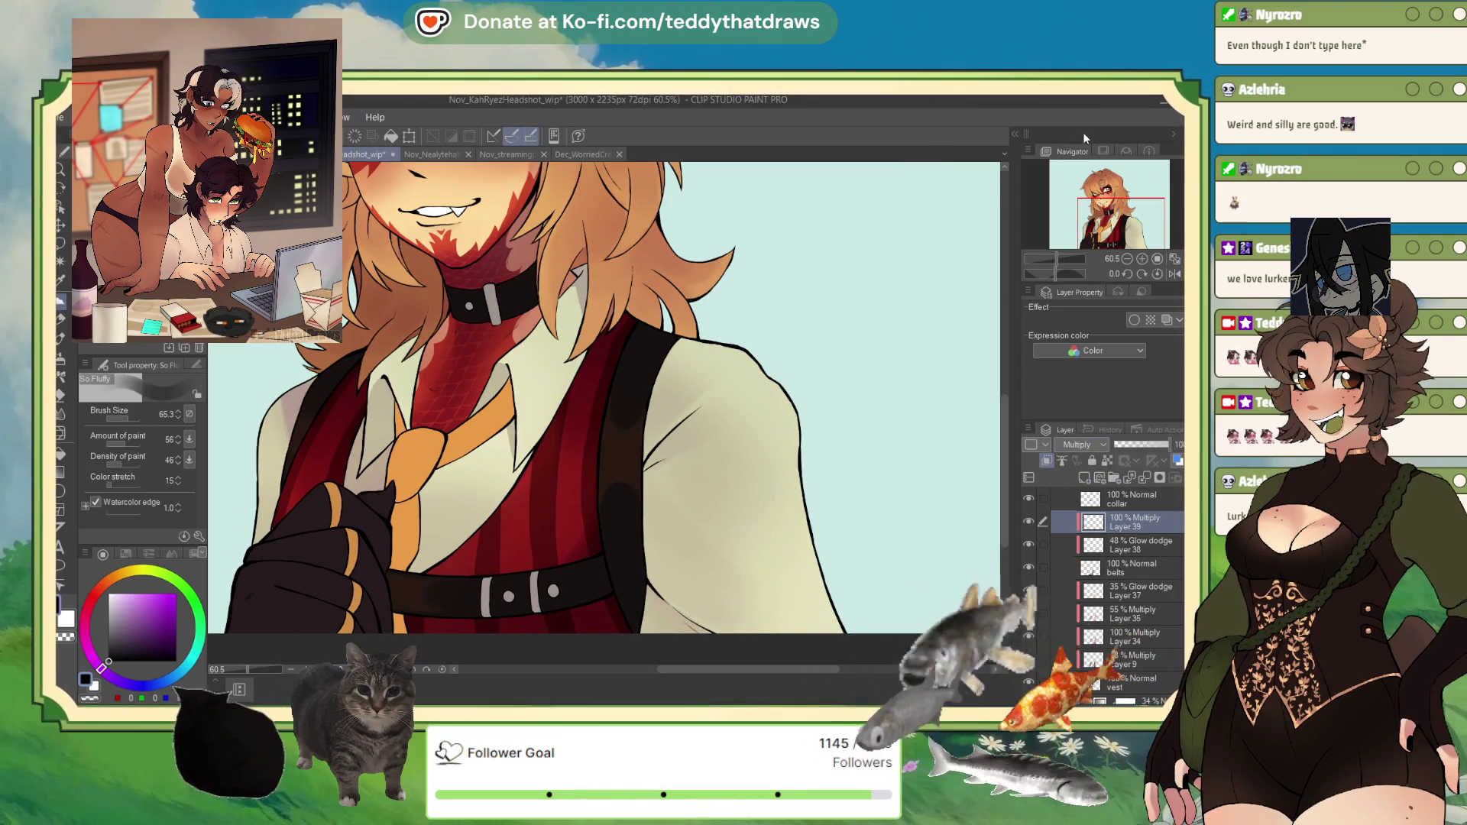
# Step: Pick a blue-grey drawing colour and create a new 3000x3000 px canvas named Illustration
pyautogui.click(163, 682)
pyautogui.click(129, 607)
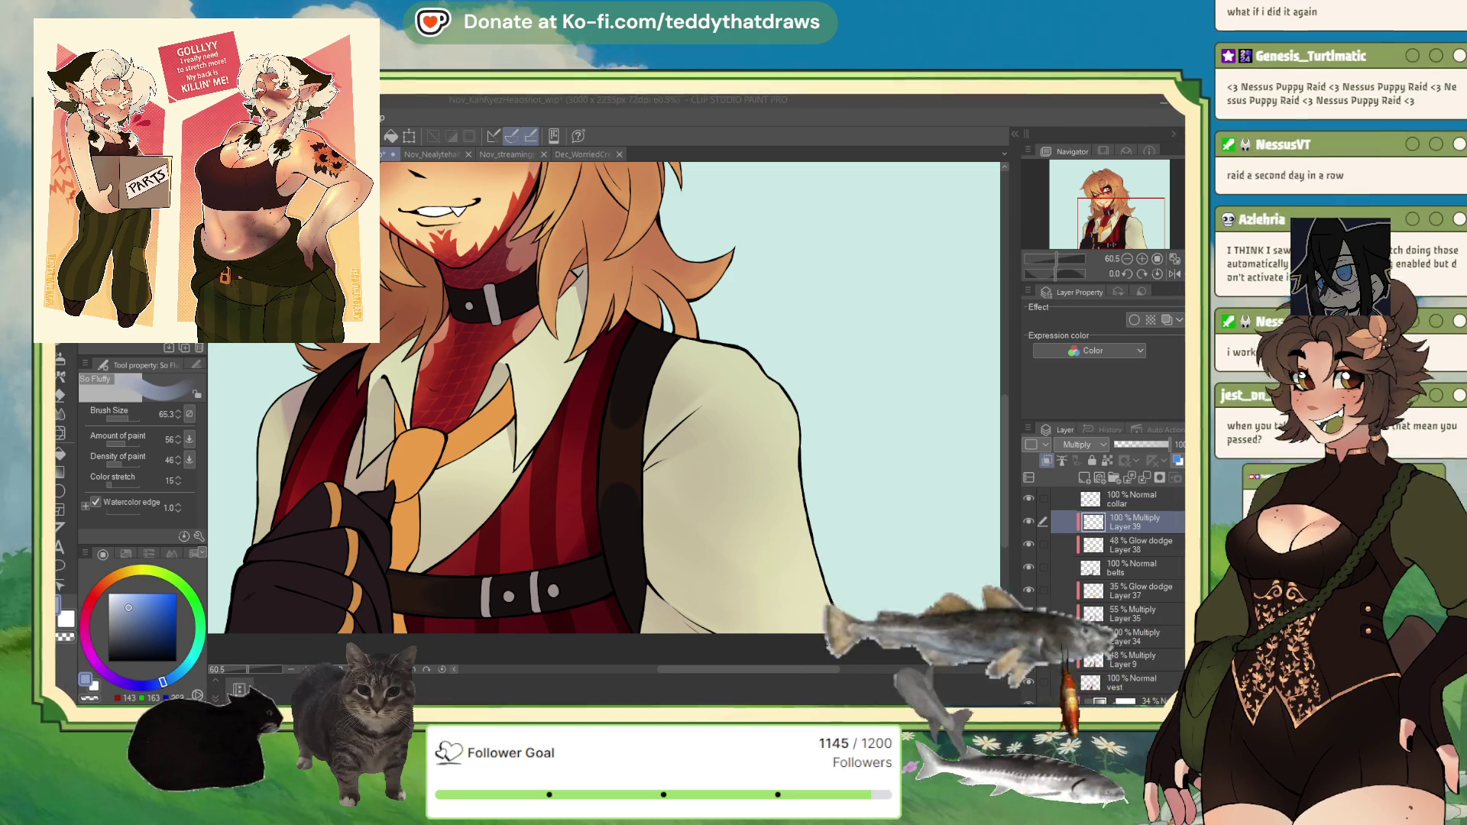
pyautogui.hotkey('ctrl', 'n')
pyautogui.press('Return')
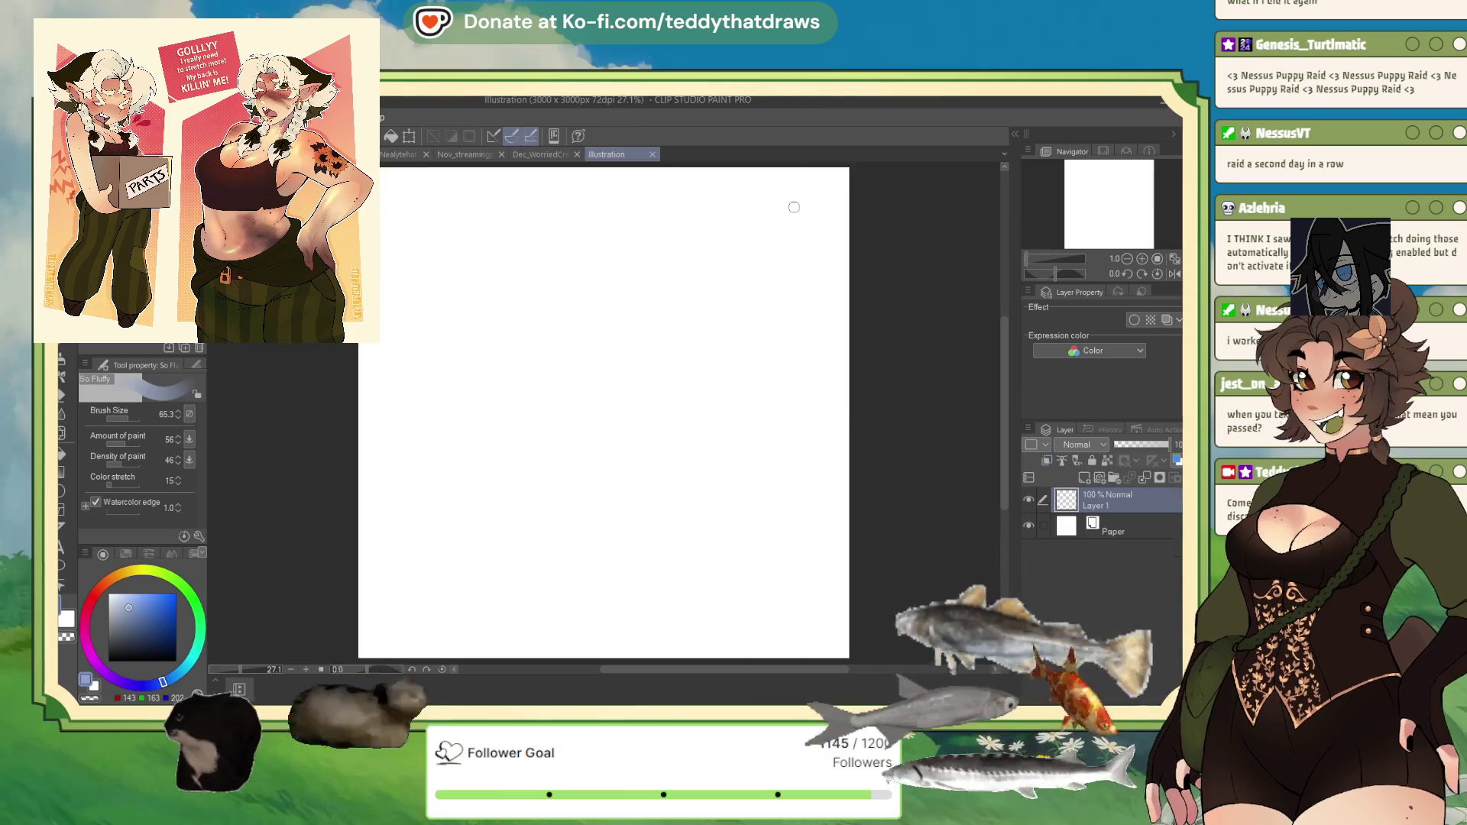
# Step: Paste the two-character reference and scale it up to fill most of the canvas
pyautogui.scroll(-3, 714, 456)
pyautogui.hotkey('ctrl', 'v')
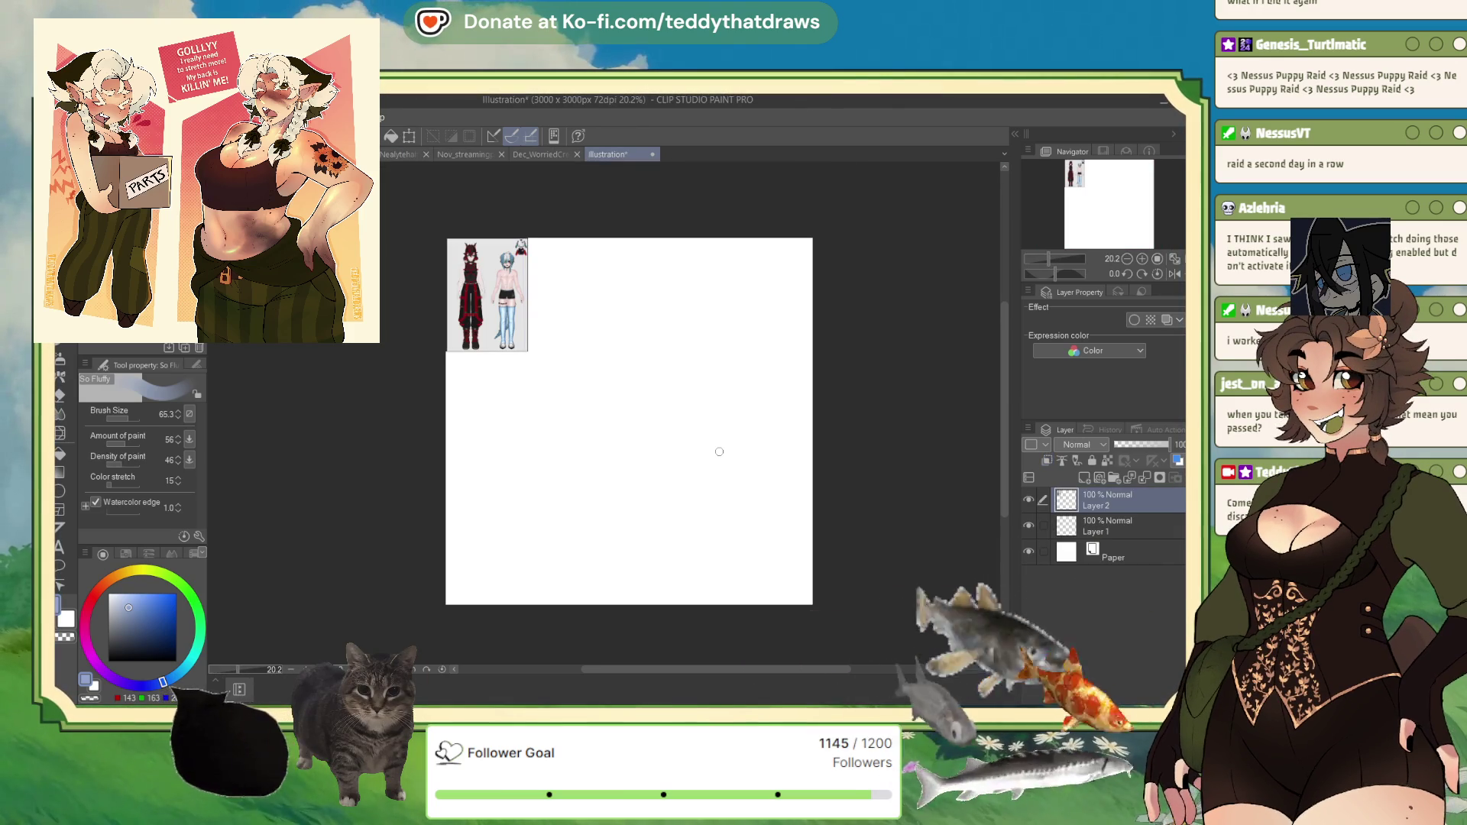
pyautogui.hotkey('ctrl', 't')
pyautogui.moveTo(528, 352); pyautogui.dragTo(725, 600)
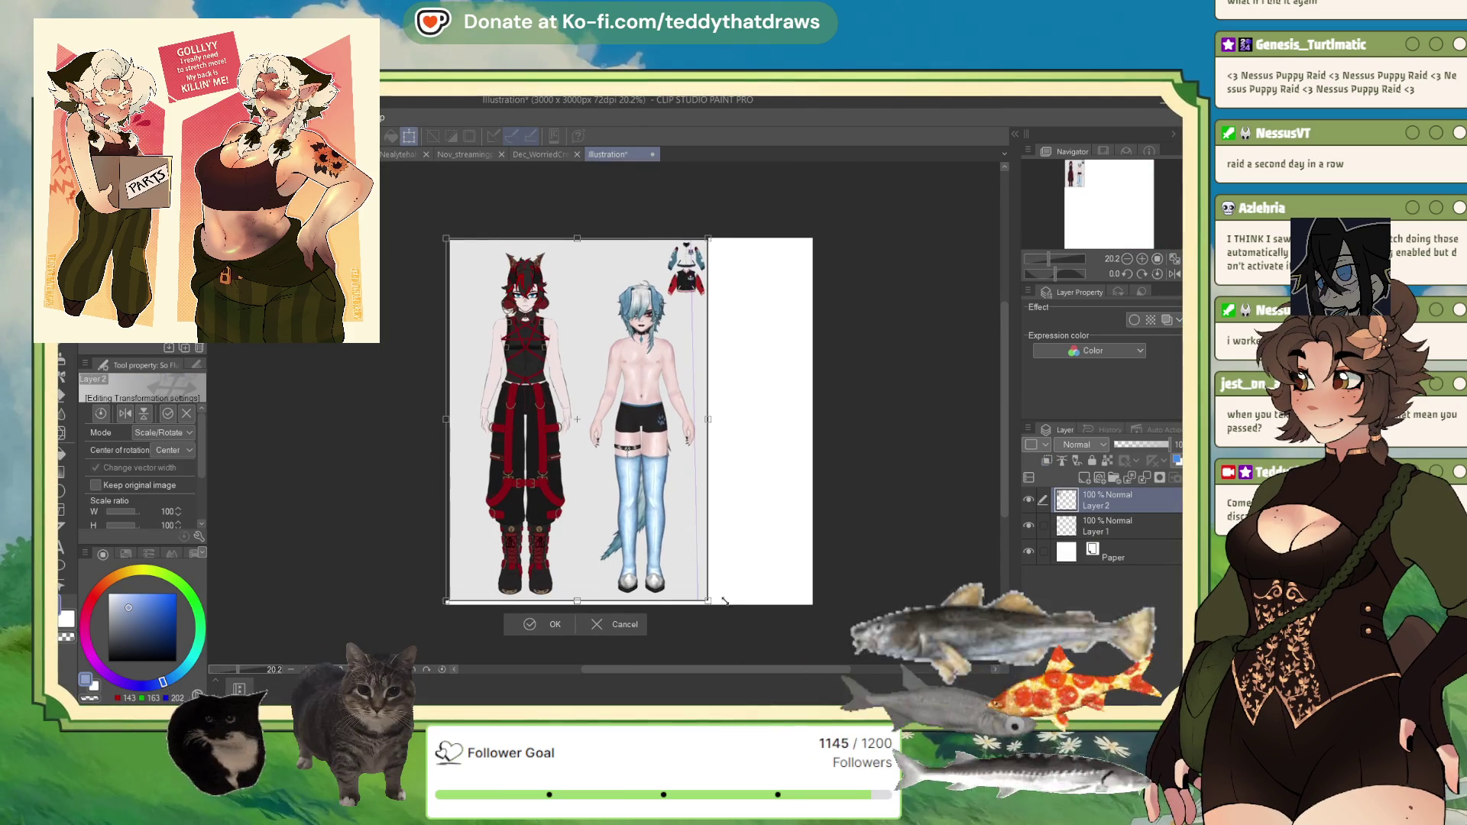
pyautogui.click(541, 627)
# Step: Switch to the G-pen and zoom in and out over the reference
pyautogui.scroll(4, 592, 283)
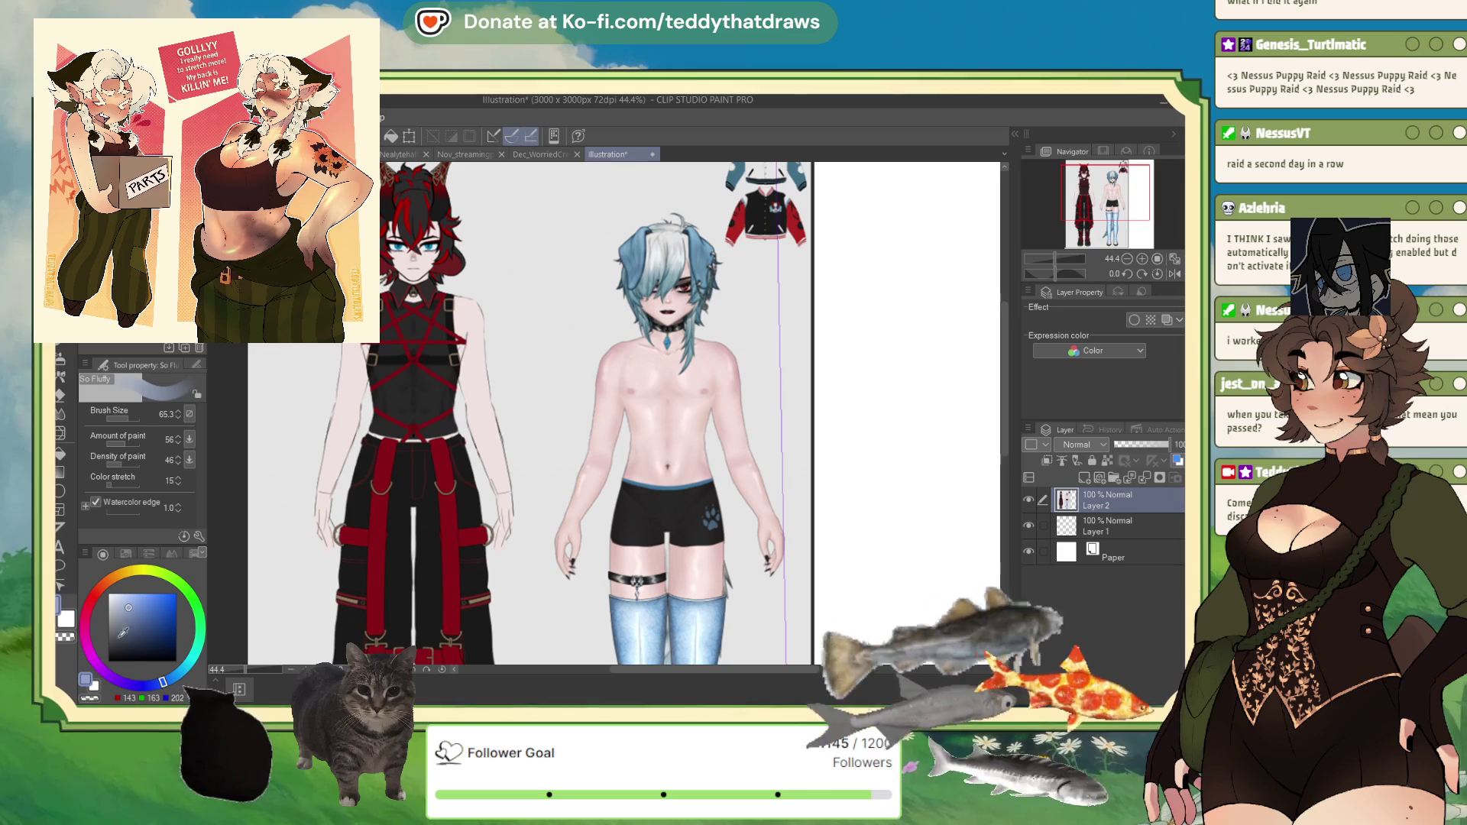
pyautogui.press('p')
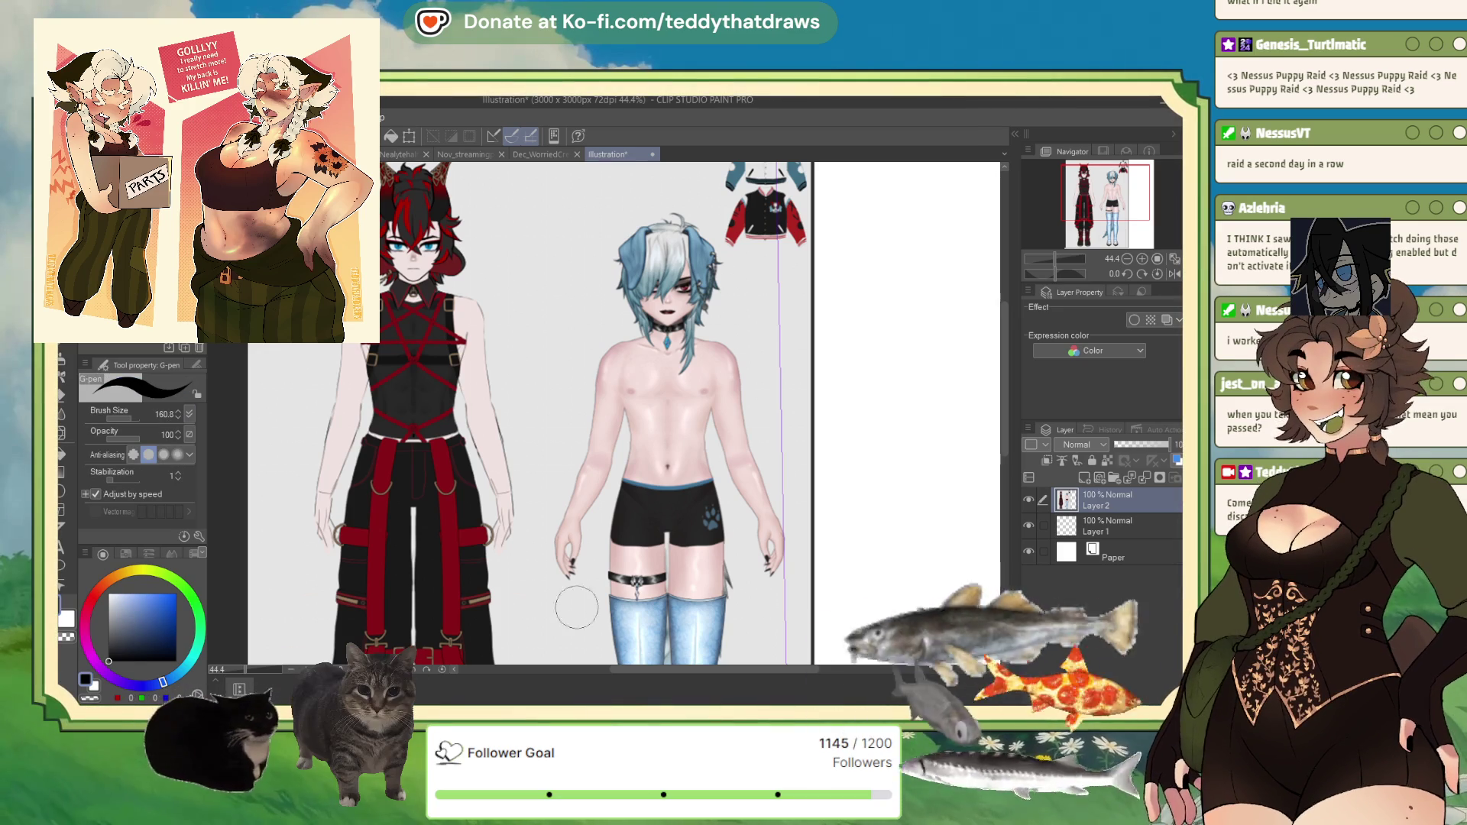
pyautogui.scroll(-3, 688, 543)
pyautogui.scroll(2, 622, 262)
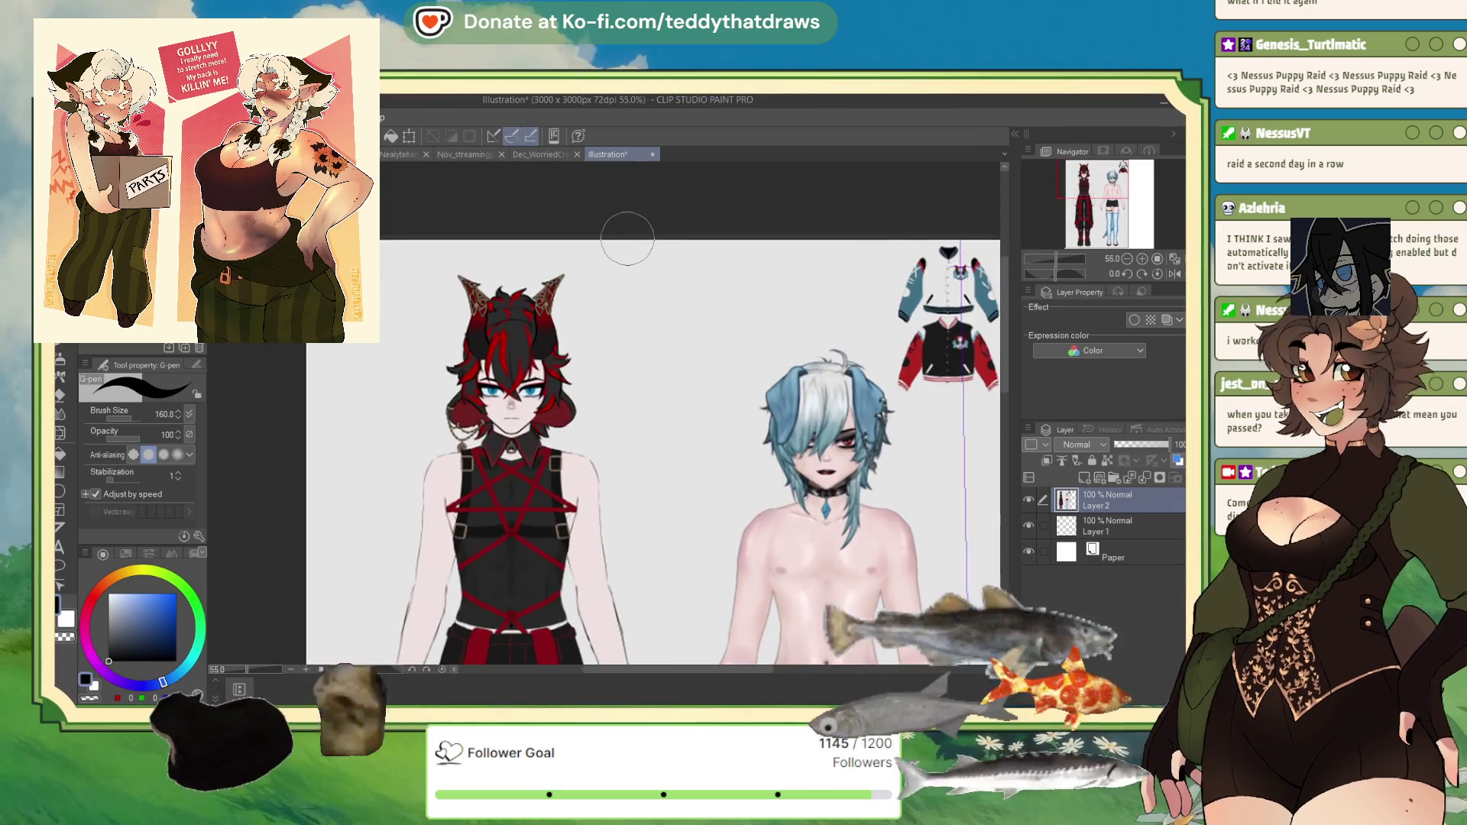
pyautogui.scroll(-1, 558, 604)
pyautogui.scroll(3, 557, 604)
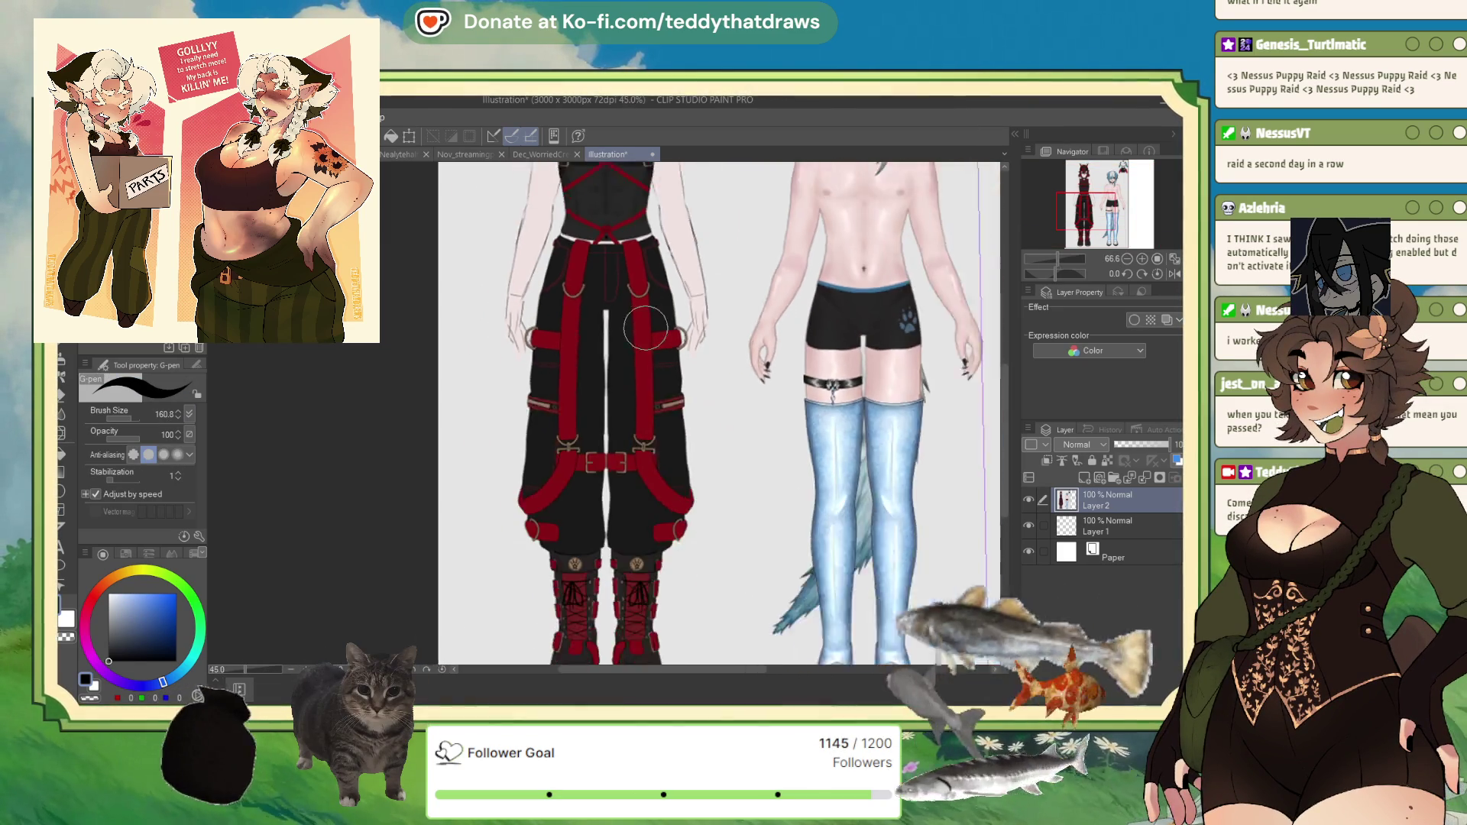
pyautogui.scroll(-3, 633, 484)
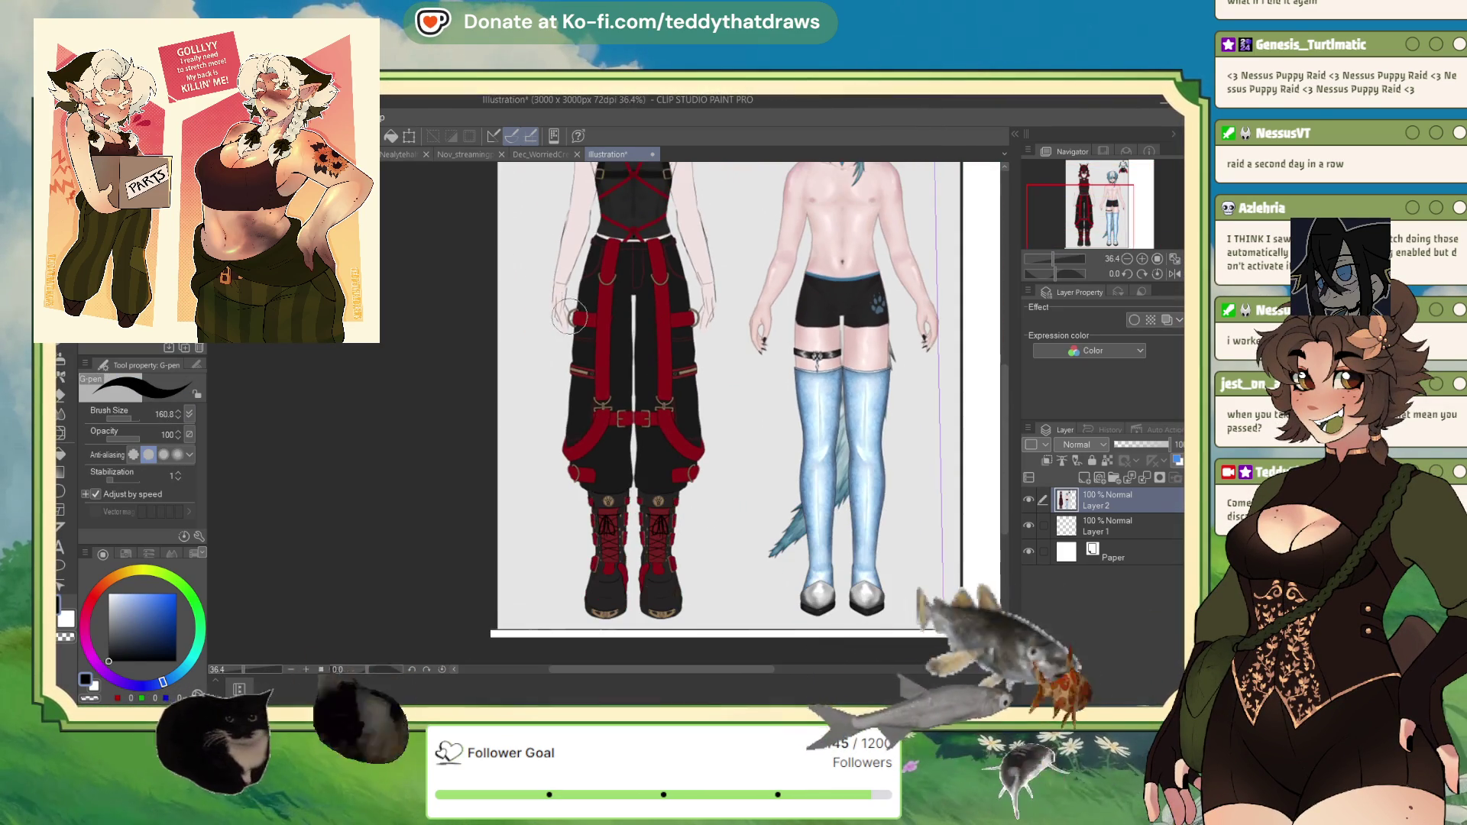
pyautogui.scroll(3, 658, 525)
pyautogui.scroll(-2, 684, 427)
pyautogui.scroll(6, 684, 427)
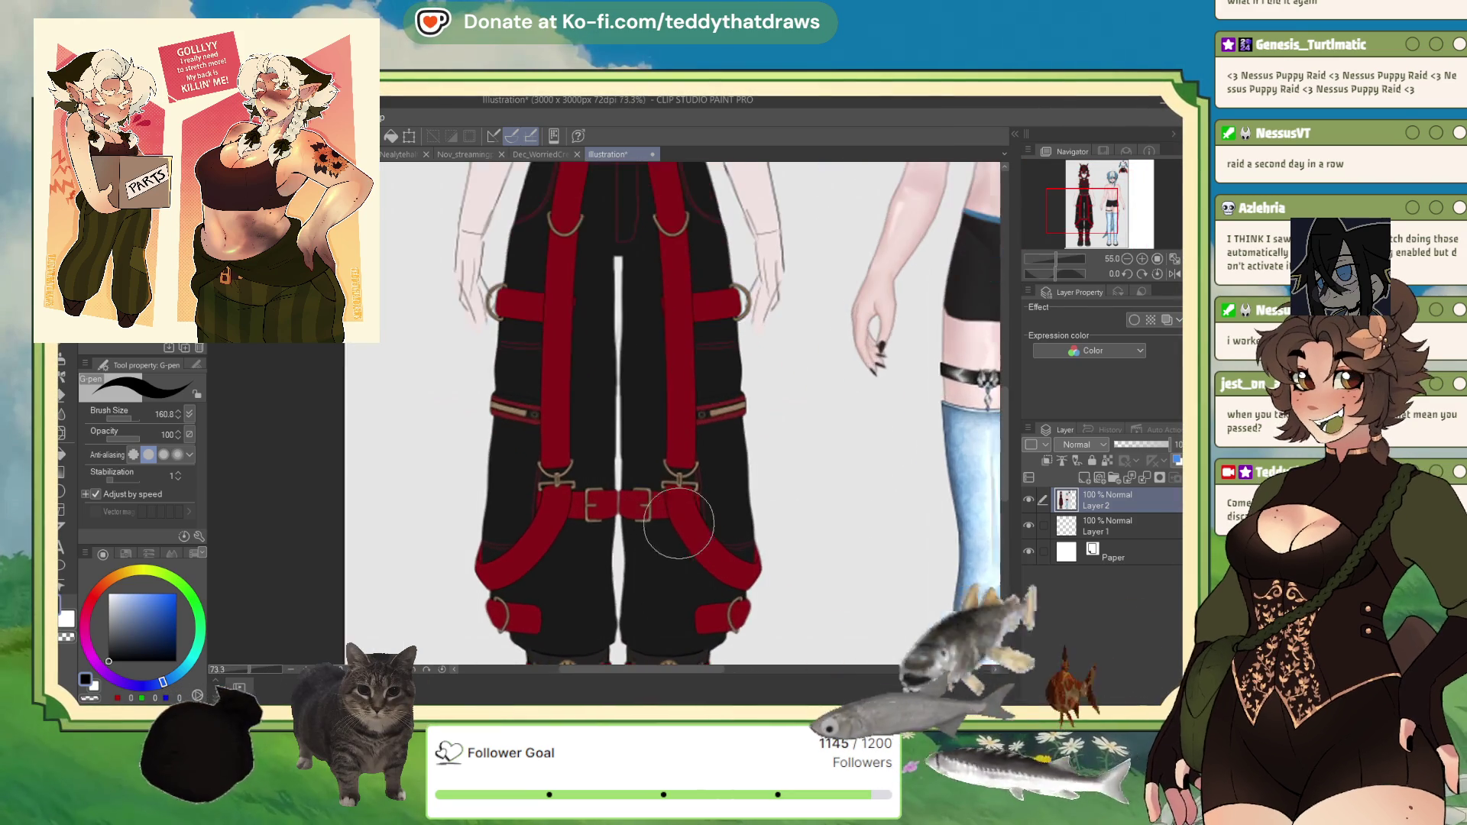
pyautogui.scroll(-5, 655, 525)
pyautogui.scroll(3, 672, 317)
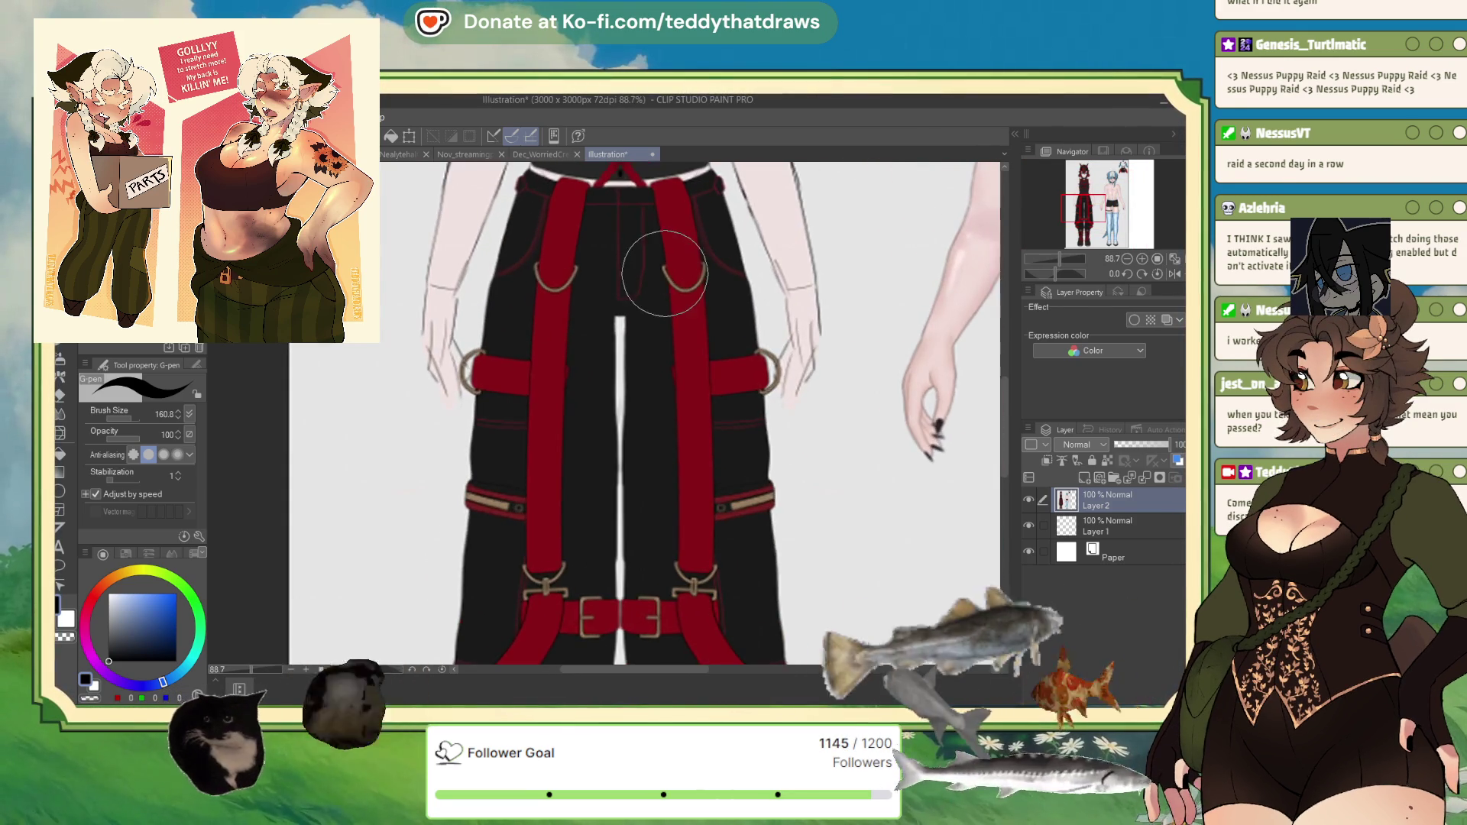
pyautogui.scroll(-1, 672, 262)
pyautogui.scroll(2, 699, 279)
pyautogui.scroll(-7, 699, 278)
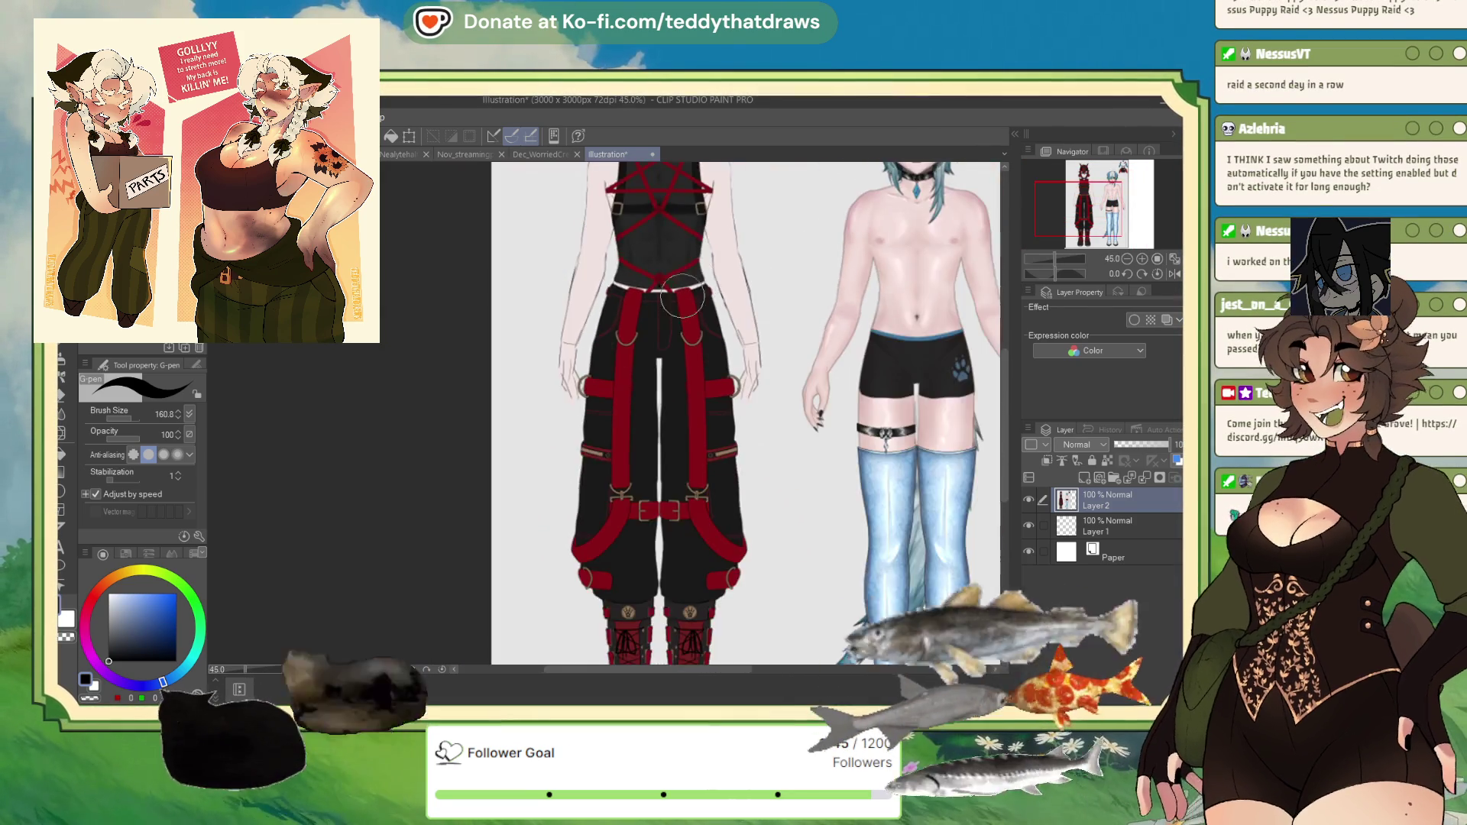
pyautogui.scroll(1, 698, 367)
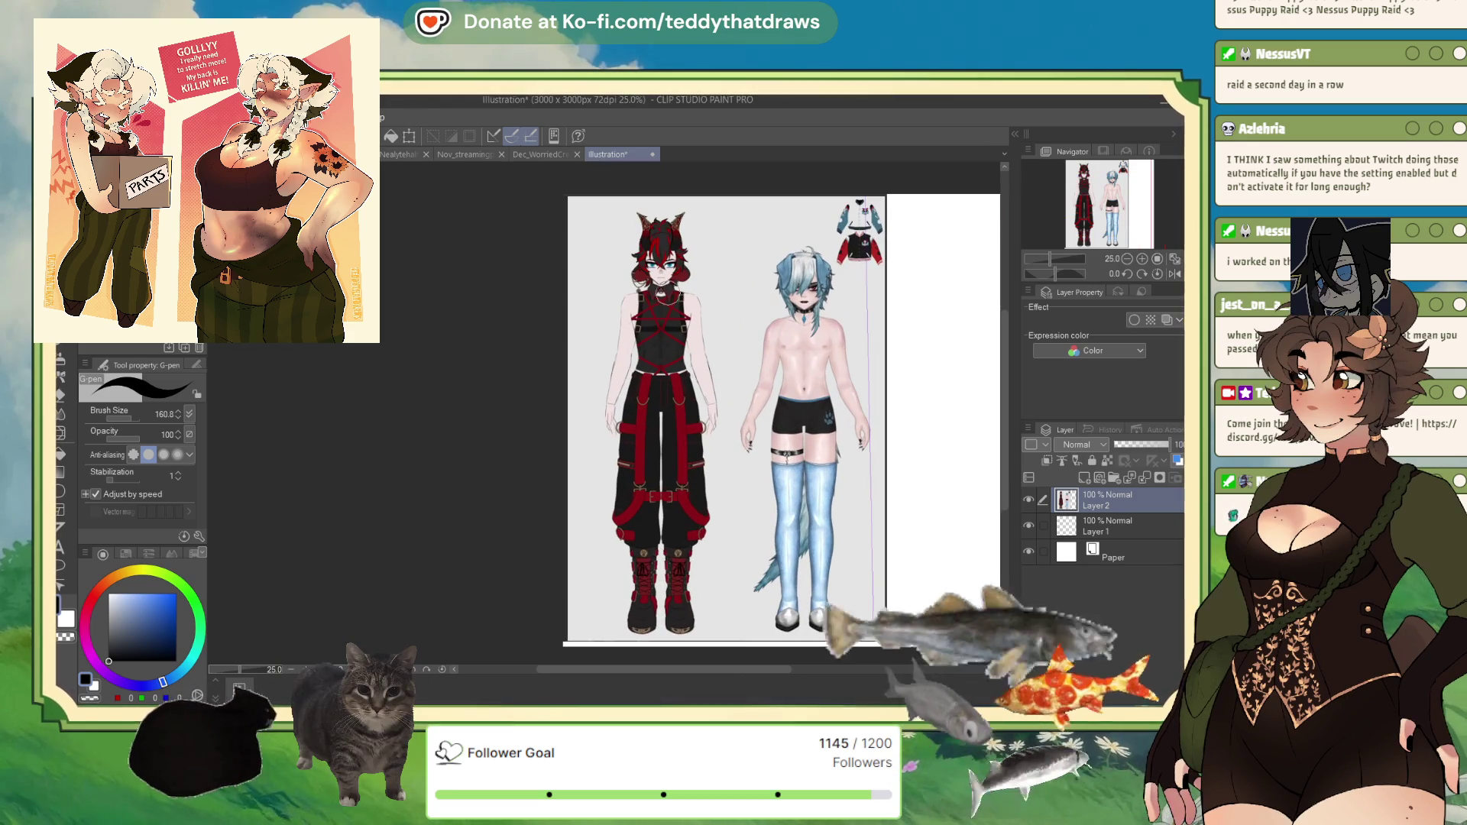
pyautogui.scroll(8, 779, 408)
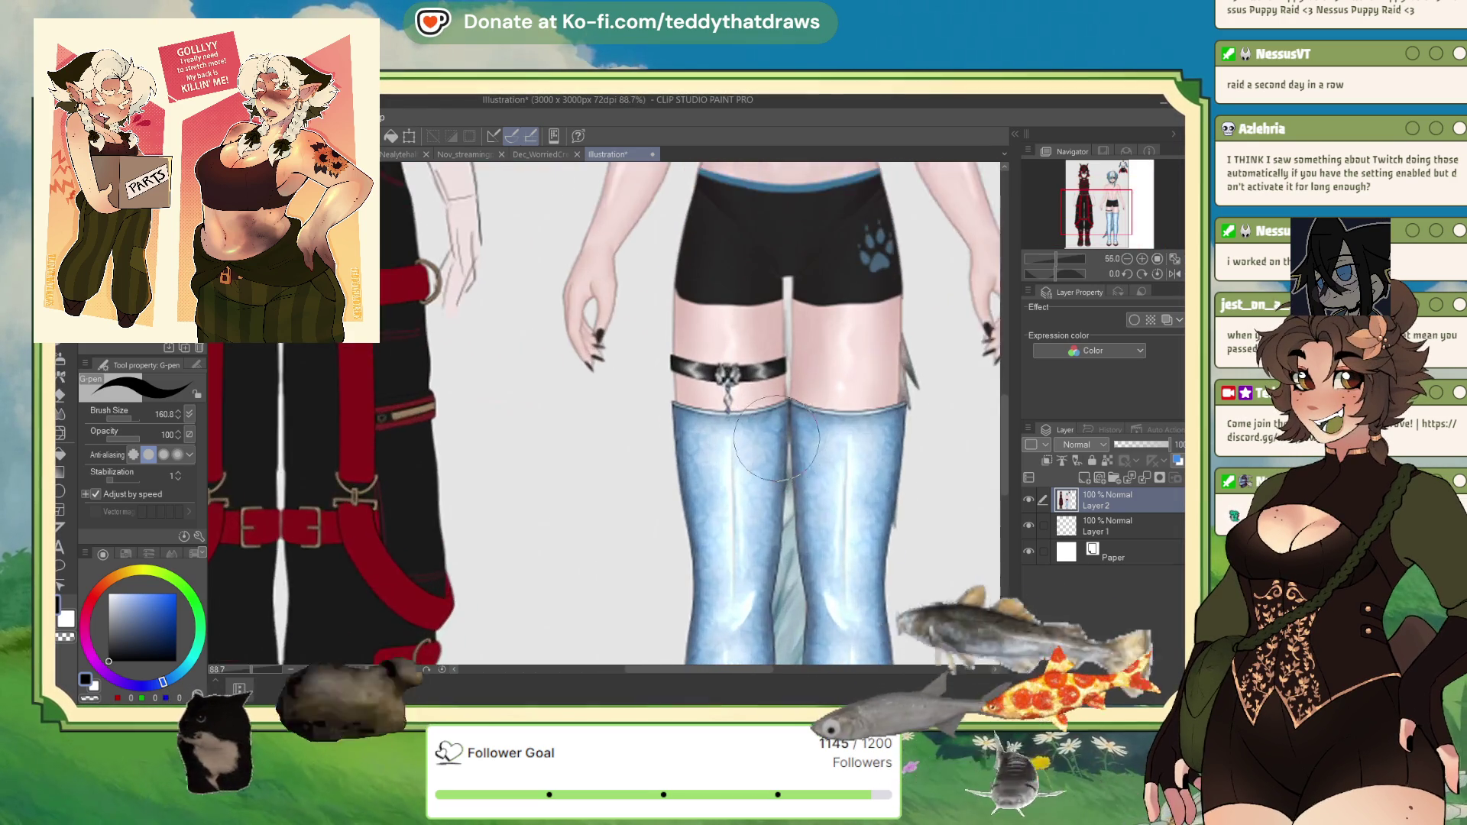
pyautogui.scroll(-4, 757, 406)
pyautogui.scroll(-3, 753, 409)
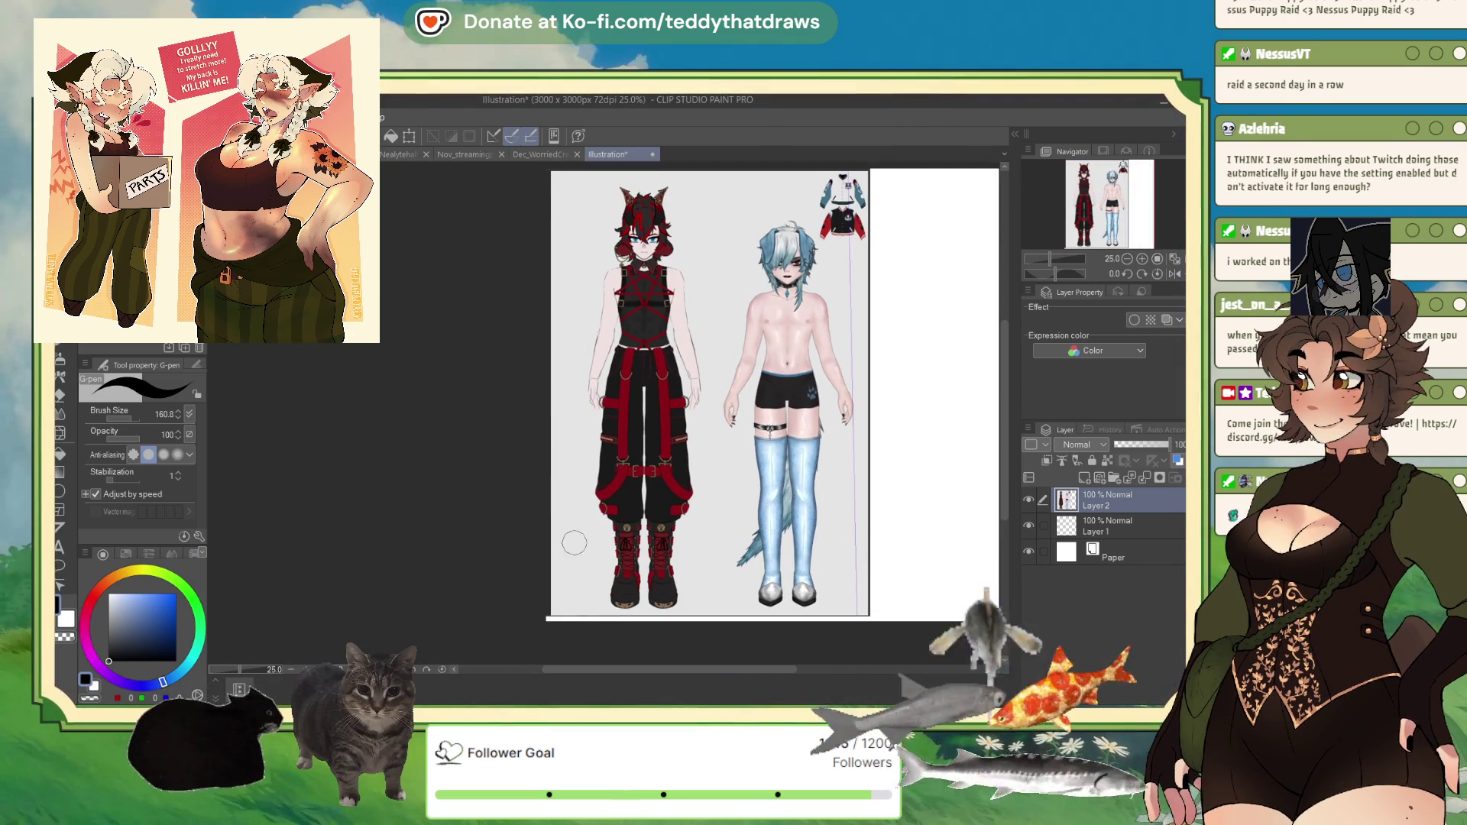
pyautogui.scroll(-1, 644, 573)
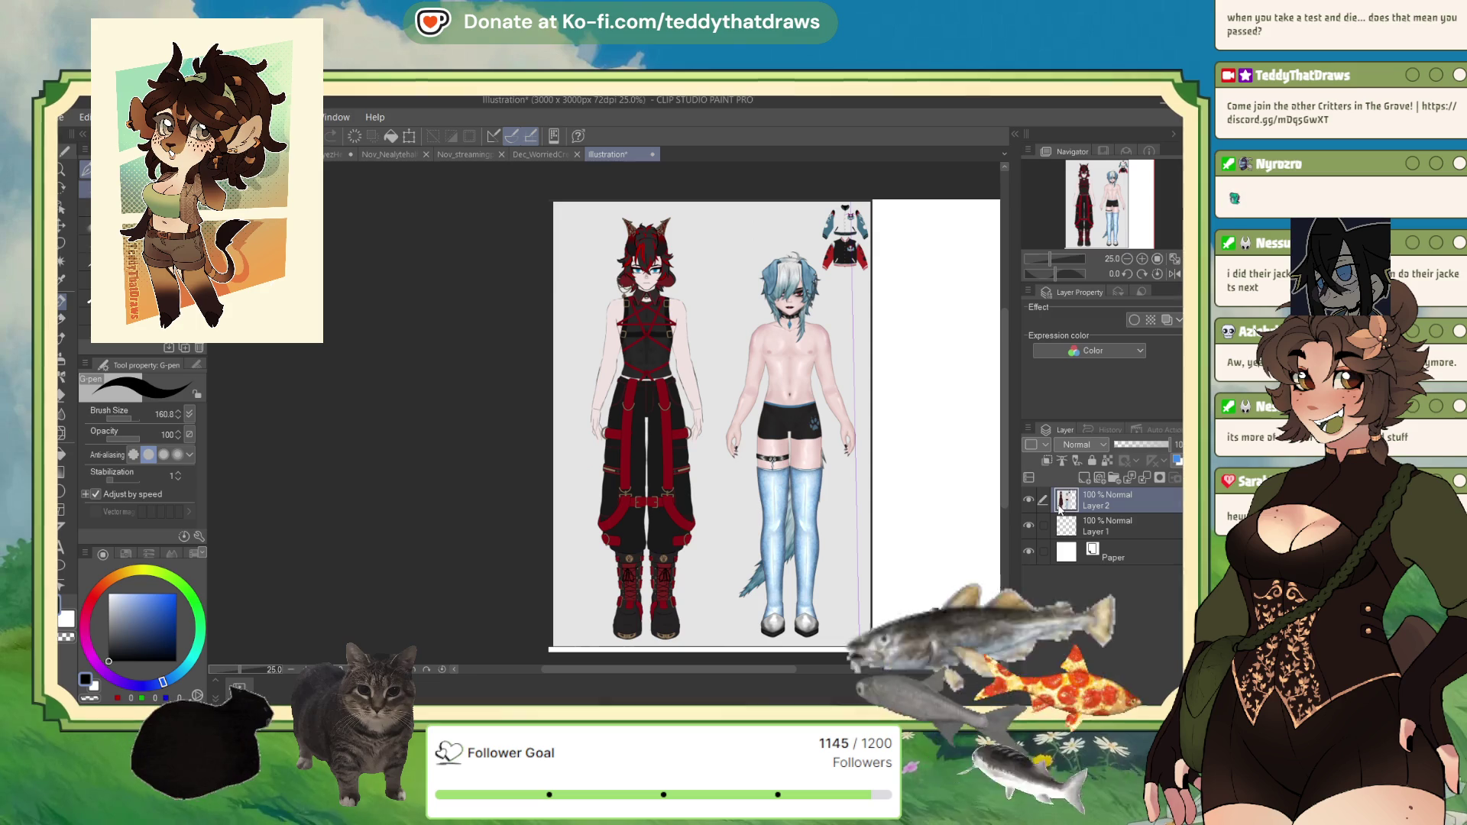
pyautogui.hotkey('ctrl', 'v')
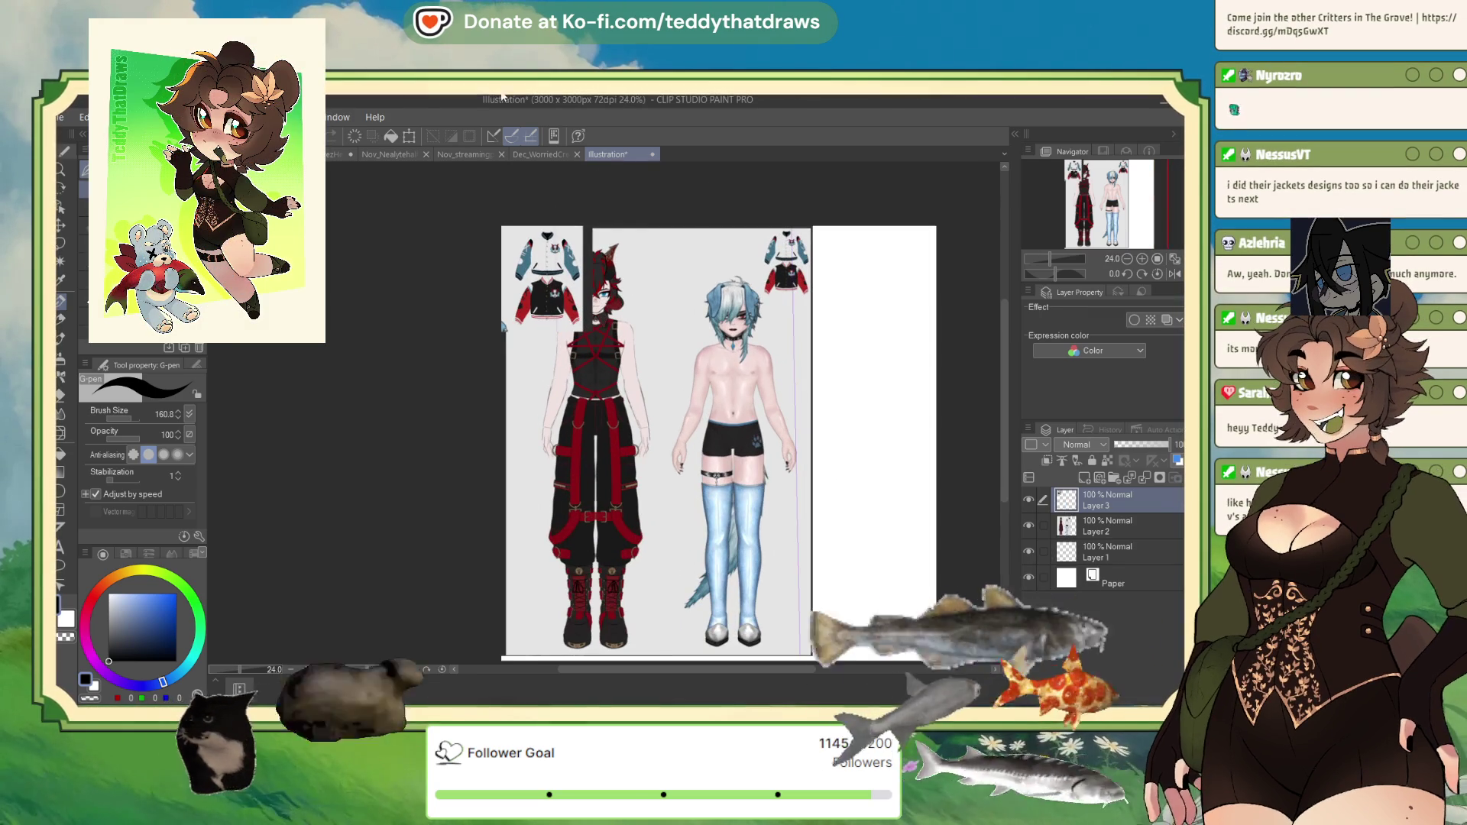
# Step: Enlarge the jacket references to about 400 px wide, nudge them down-right, and inspect them
pyautogui.click(407, 136)
pyautogui.moveTo(593, 332); pyautogui.dragTo(841, 580)
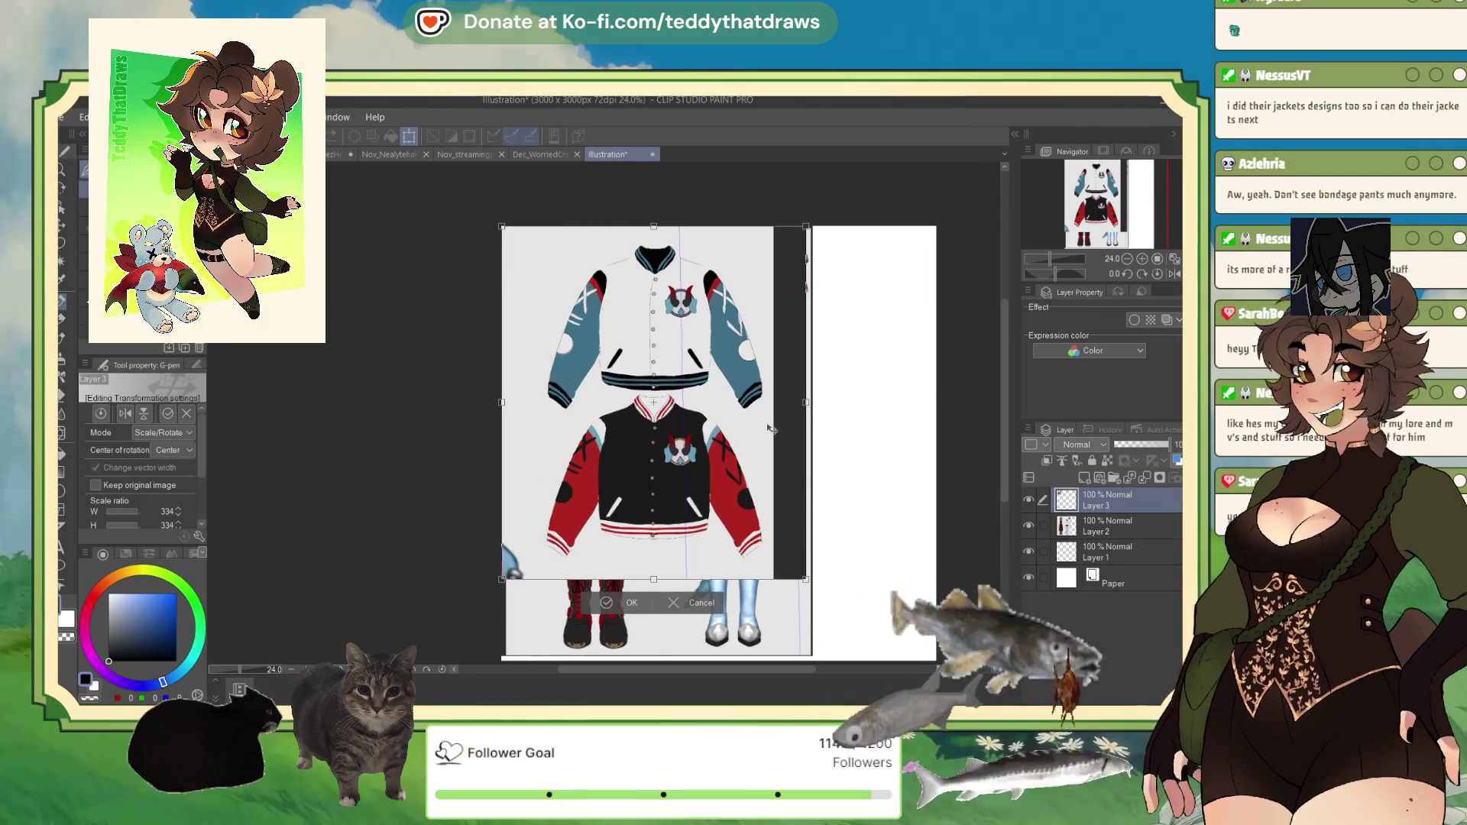
pyautogui.moveTo(655, 473); pyautogui.dragTo(660, 502)
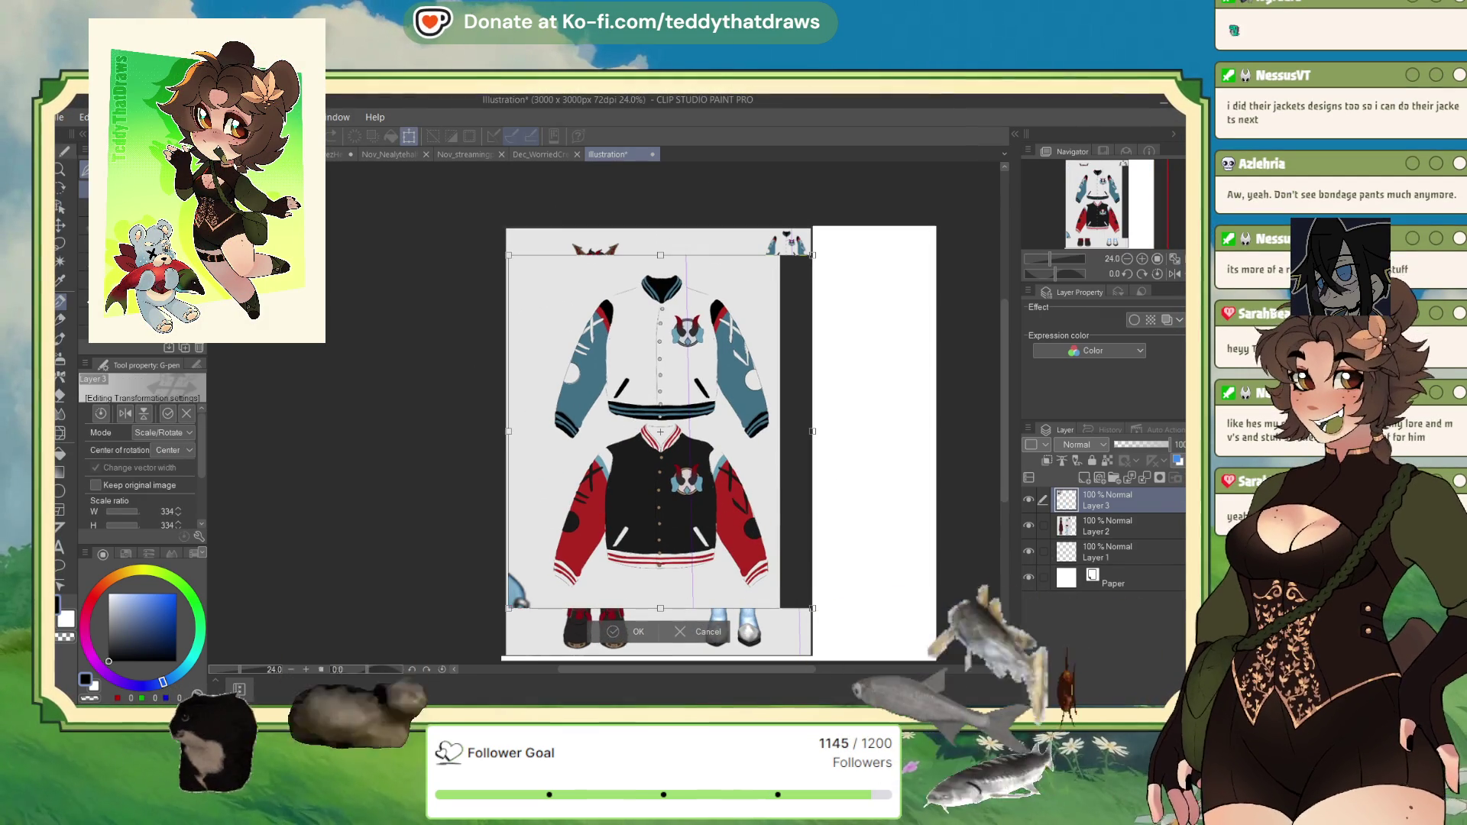
pyautogui.click(623, 633)
pyautogui.scroll(1, 813, 327)
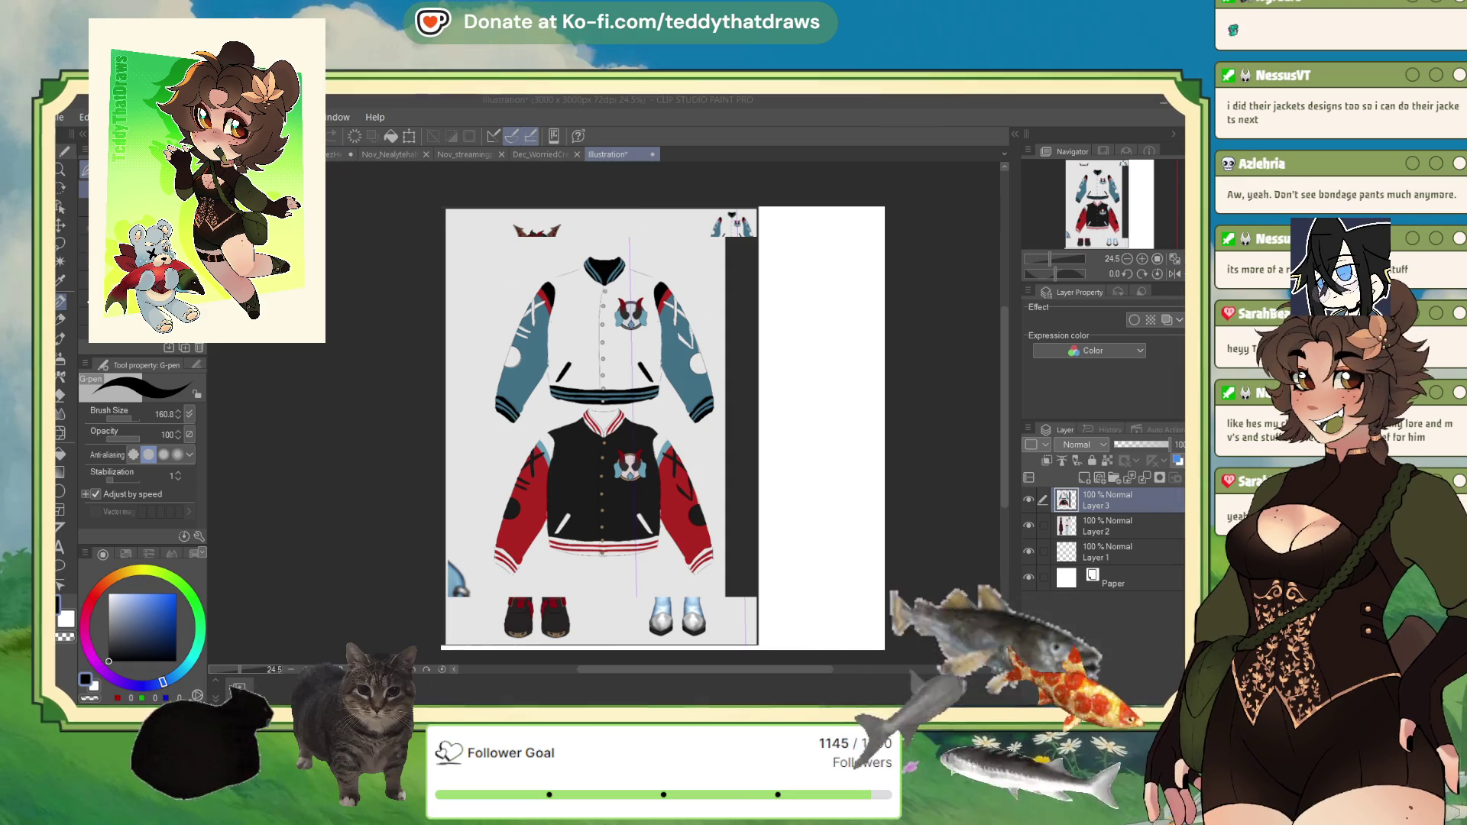
pyautogui.scroll(3, 596, 413)
pyautogui.scroll(-3, 596, 413)
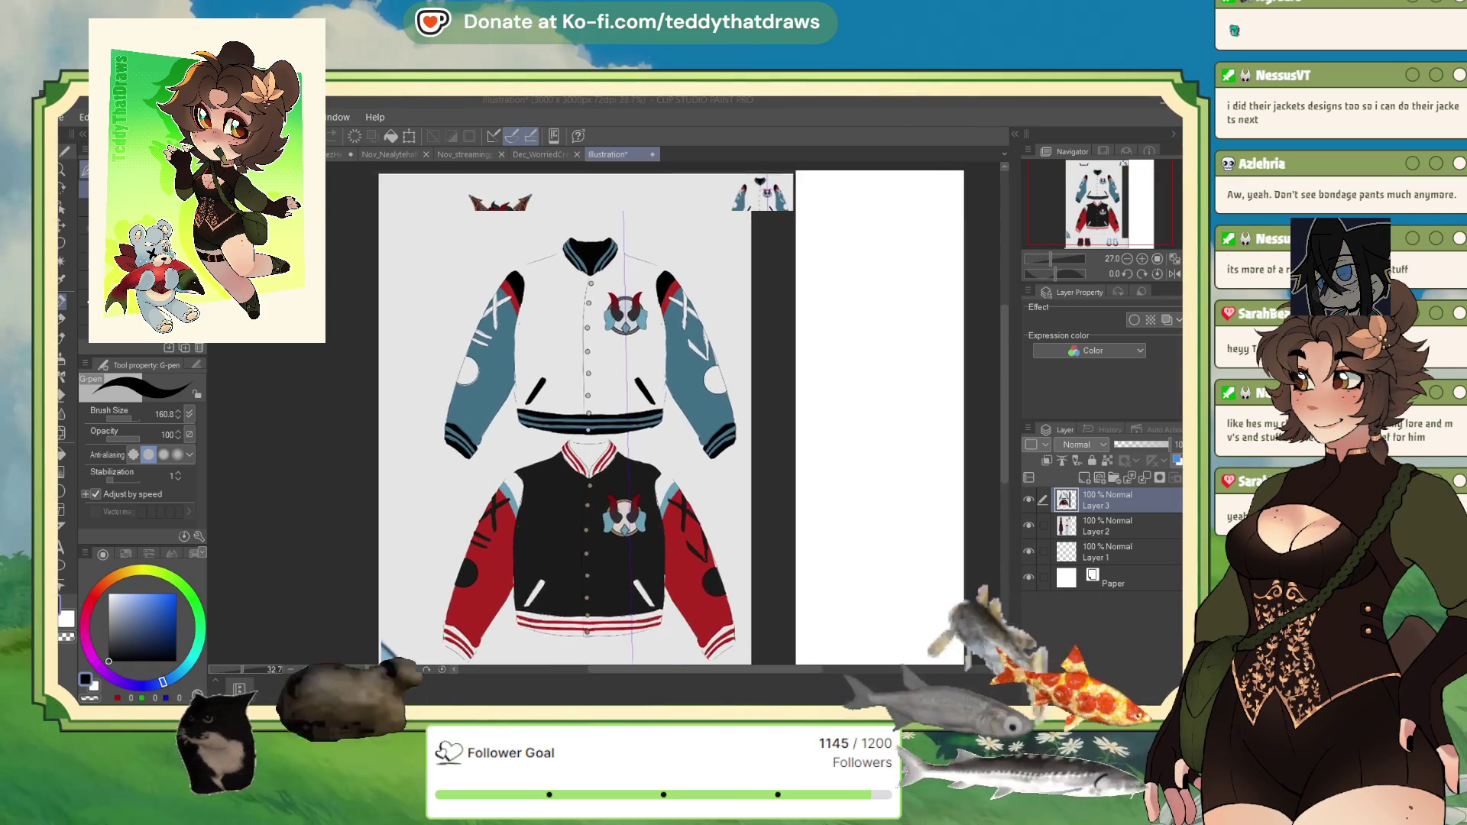
pyautogui.scroll(5, 596, 428)
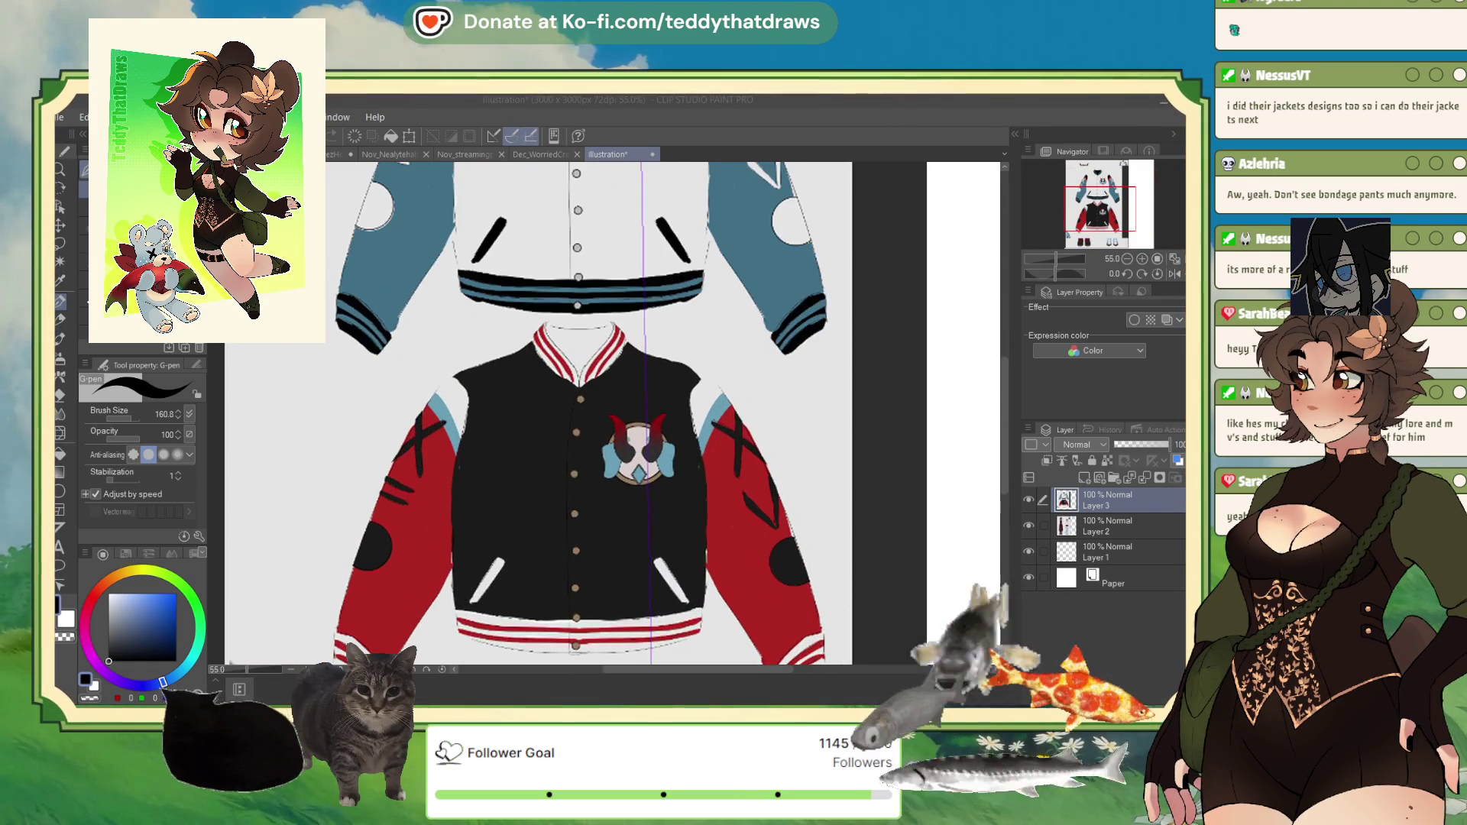
pyautogui.scroll(2, 581, 412)
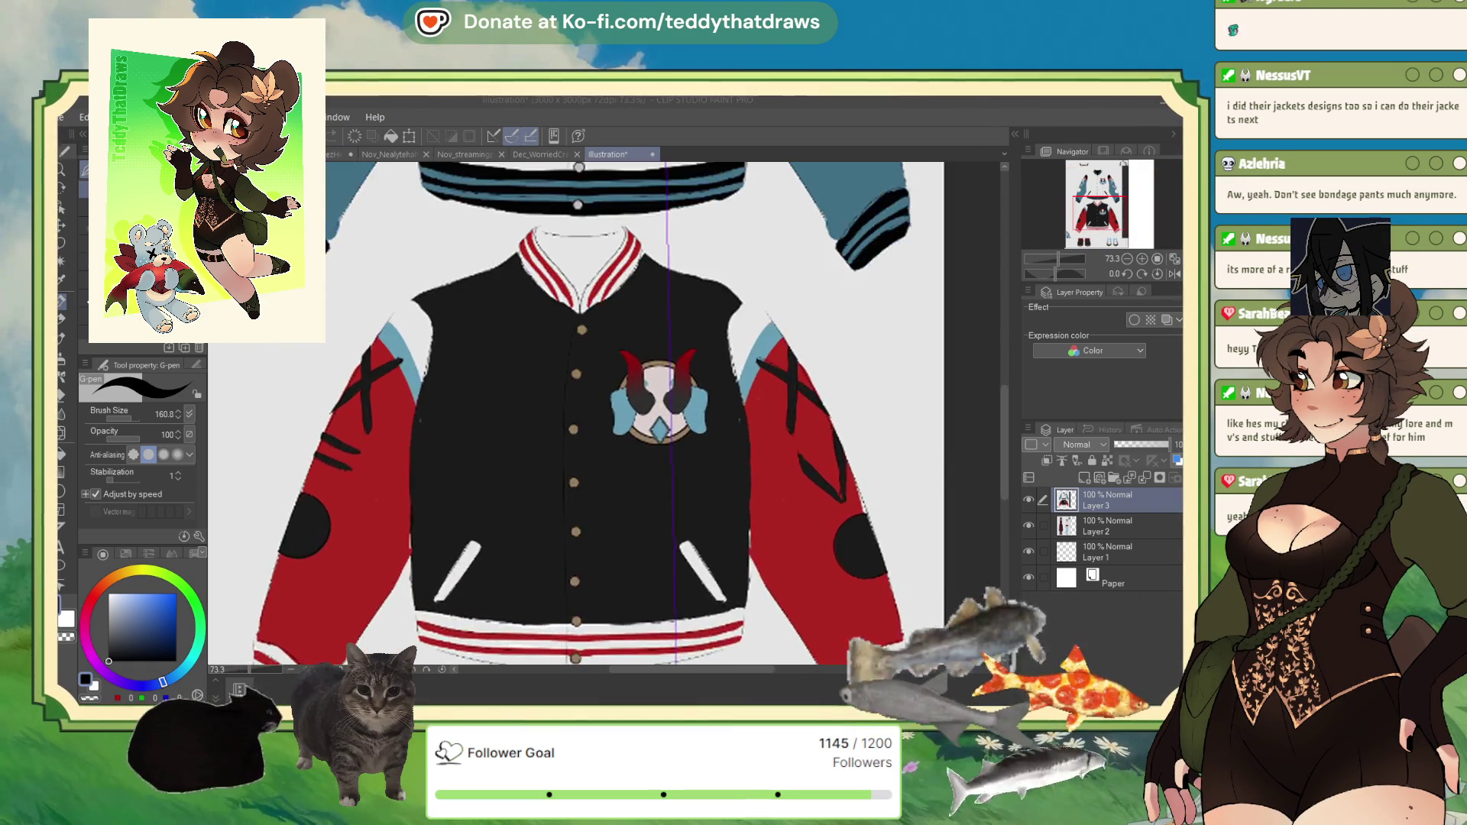
pyautogui.scroll(-2, 581, 412)
pyautogui.scroll(-5, 581, 413)
pyautogui.scroll(2, 581, 413)
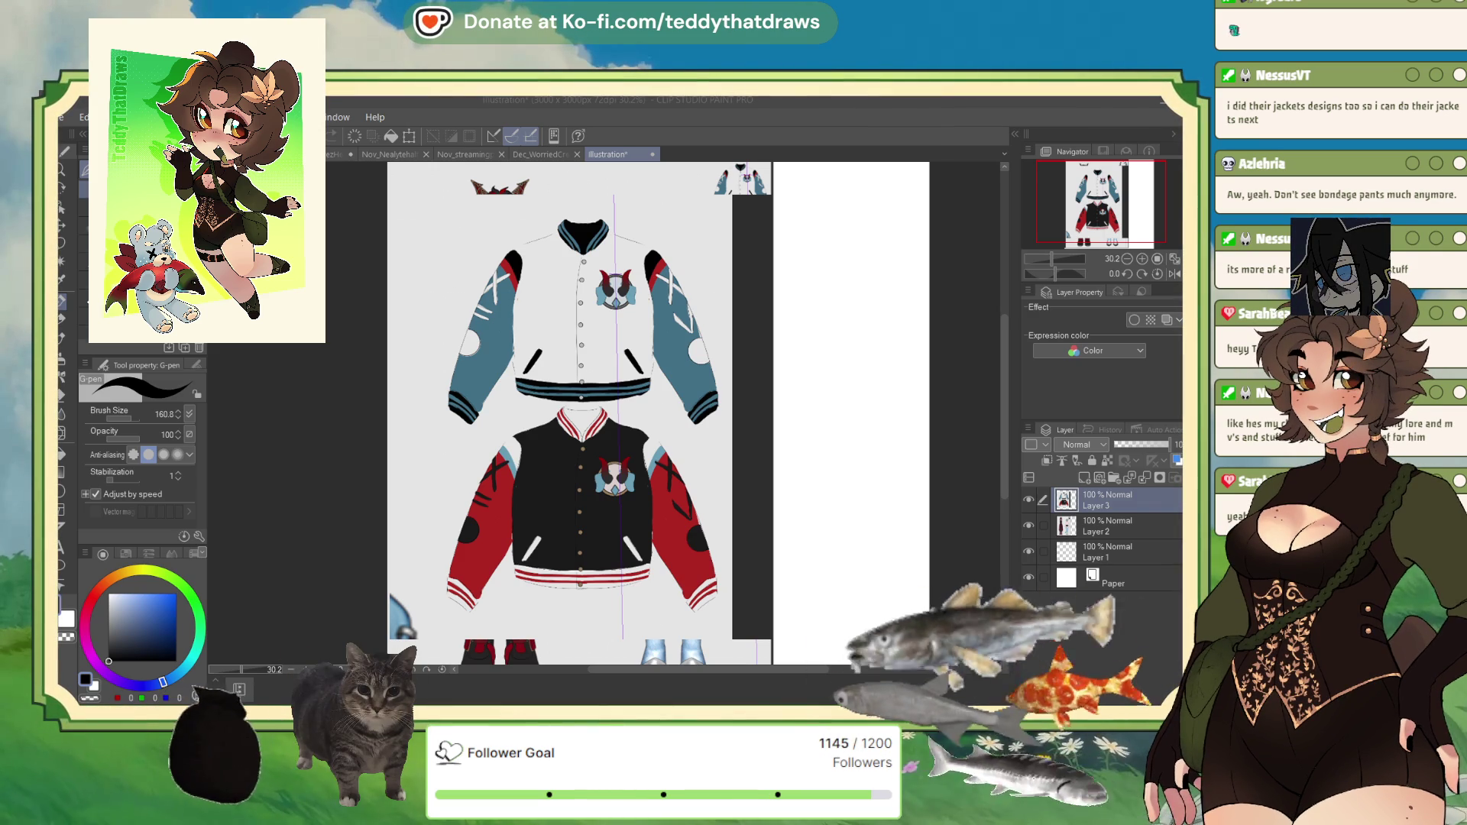
# Step: Close the Illustration canvas and cycle tabs to the Nov_KahRyezHeadshot_wip painting
pyautogui.click(1167, 486)
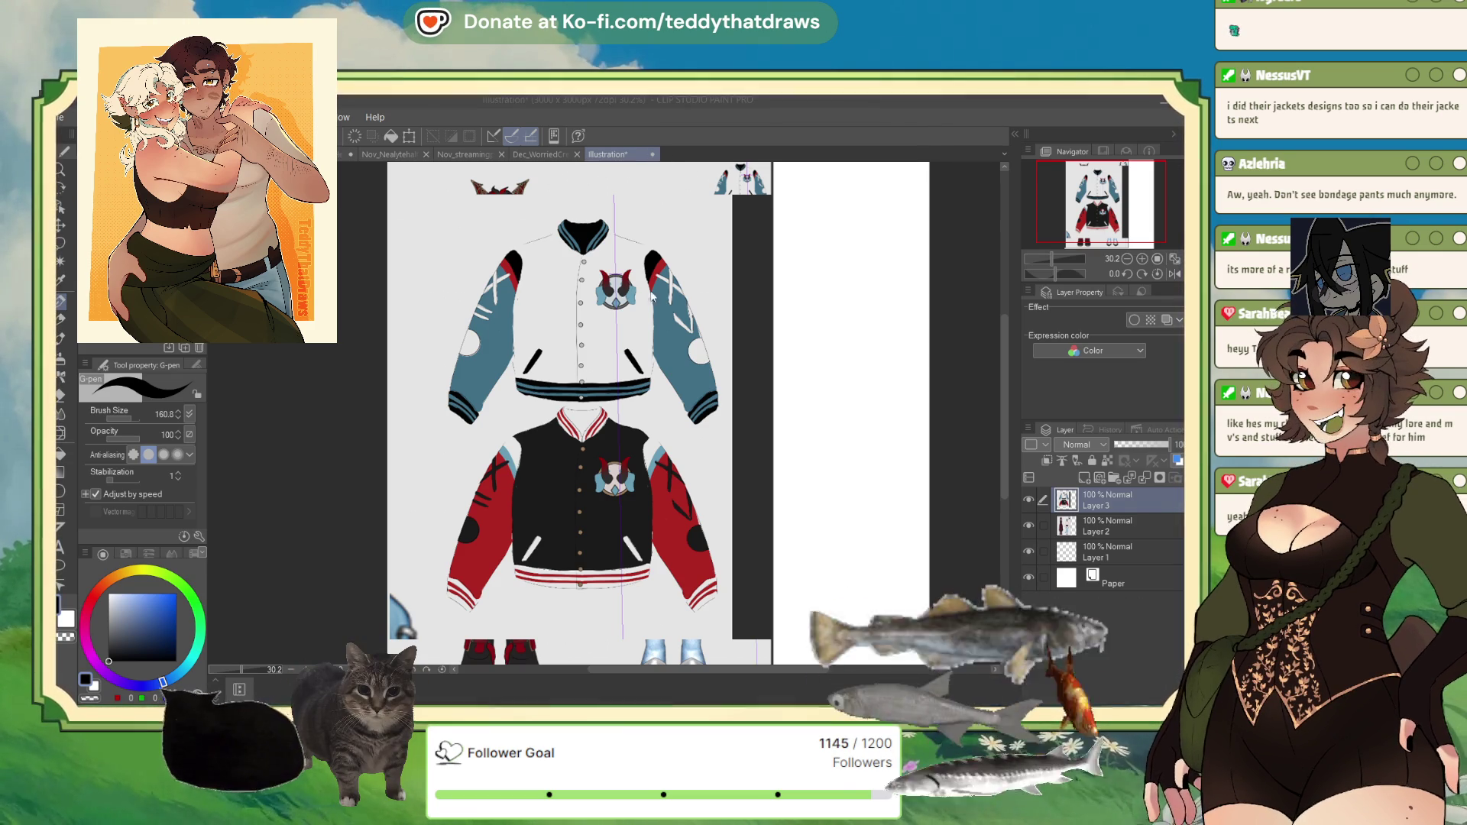
pyautogui.hotkey('ctrl', 'w')
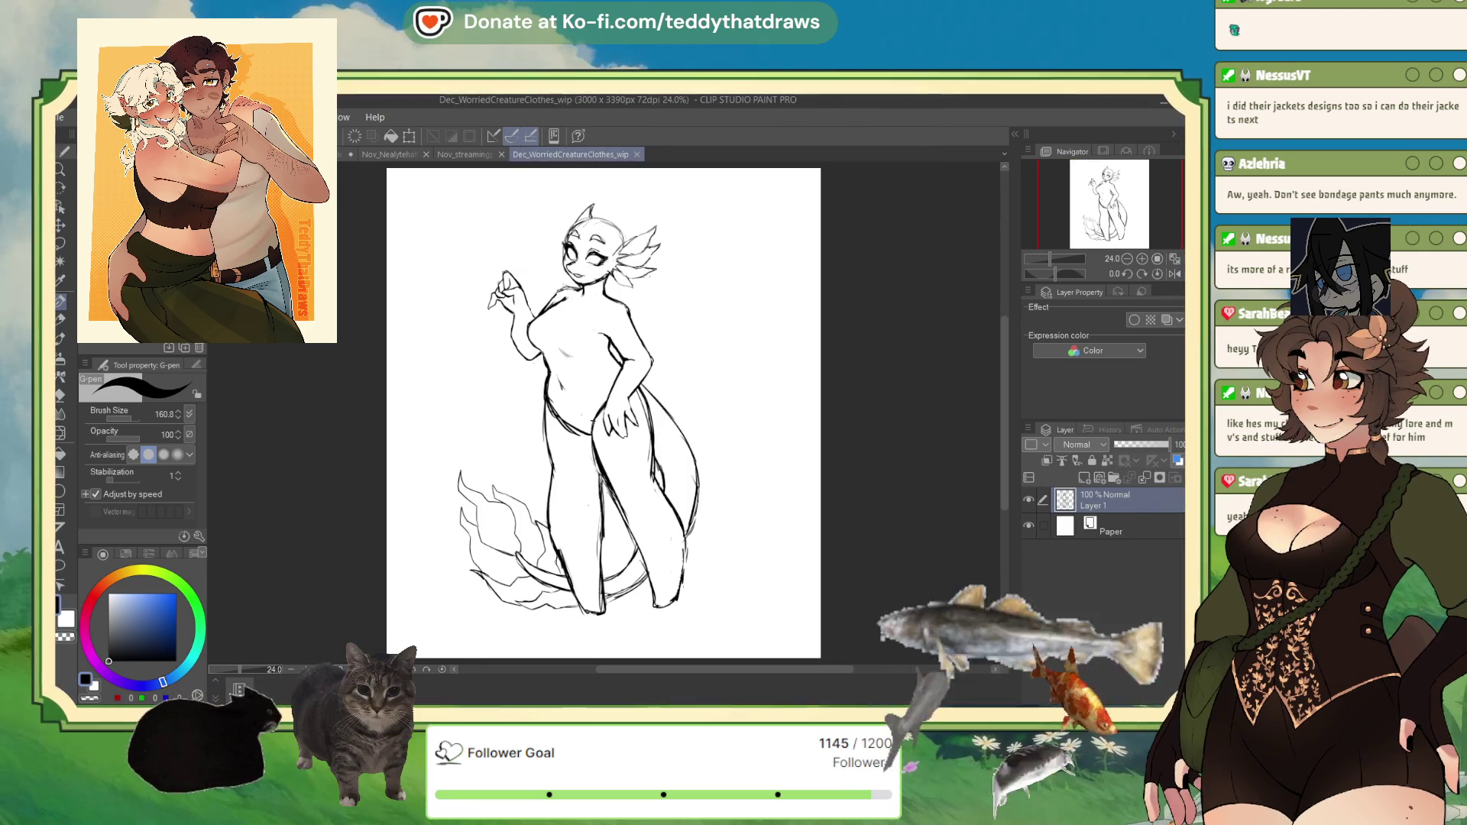
pyautogui.hotkey('ctrl', 'Tab')
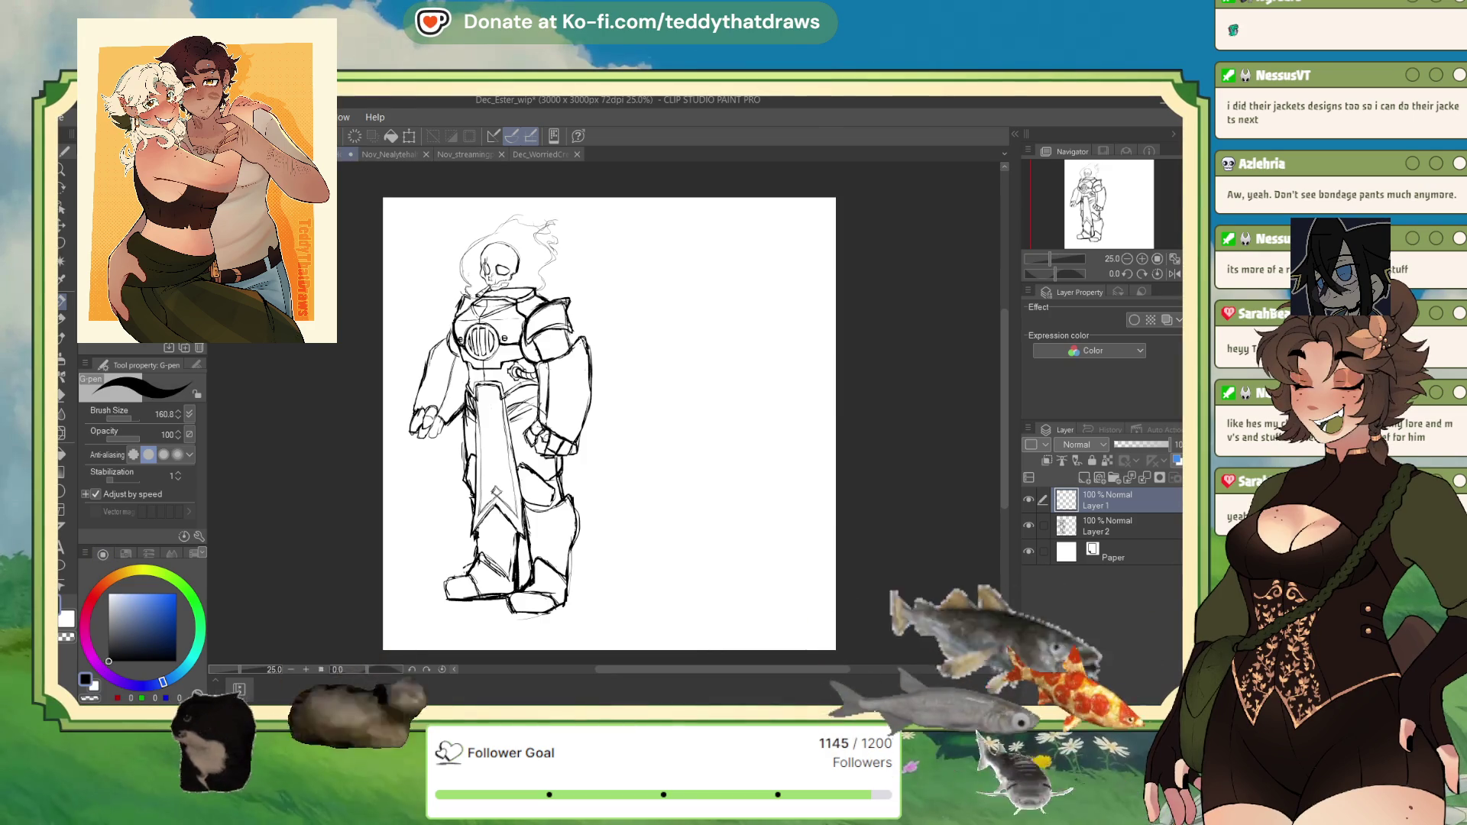
pyautogui.hotkey('ctrl', 'Tab')
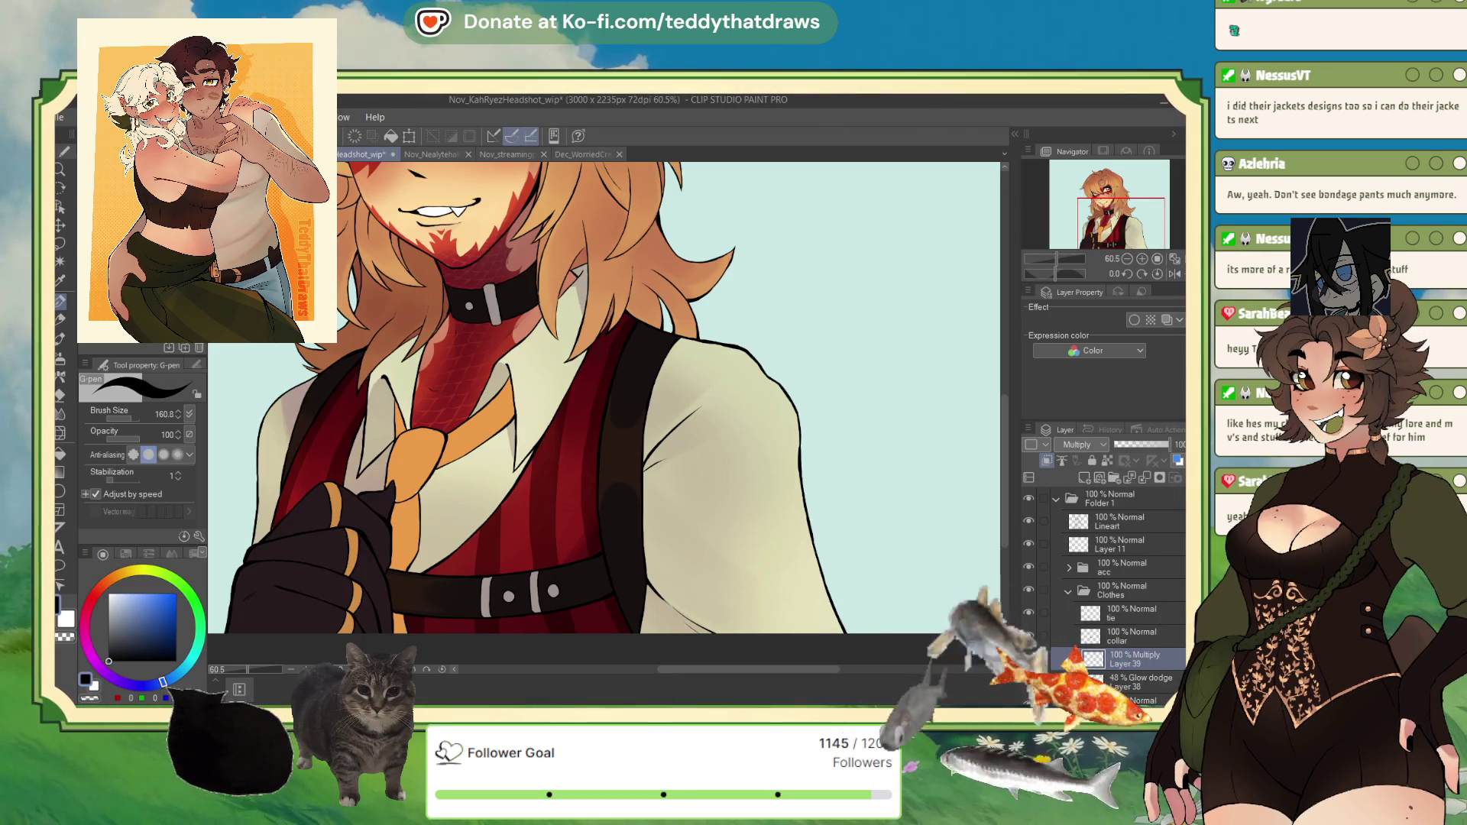
pyautogui.scroll(-3, 538, 569)
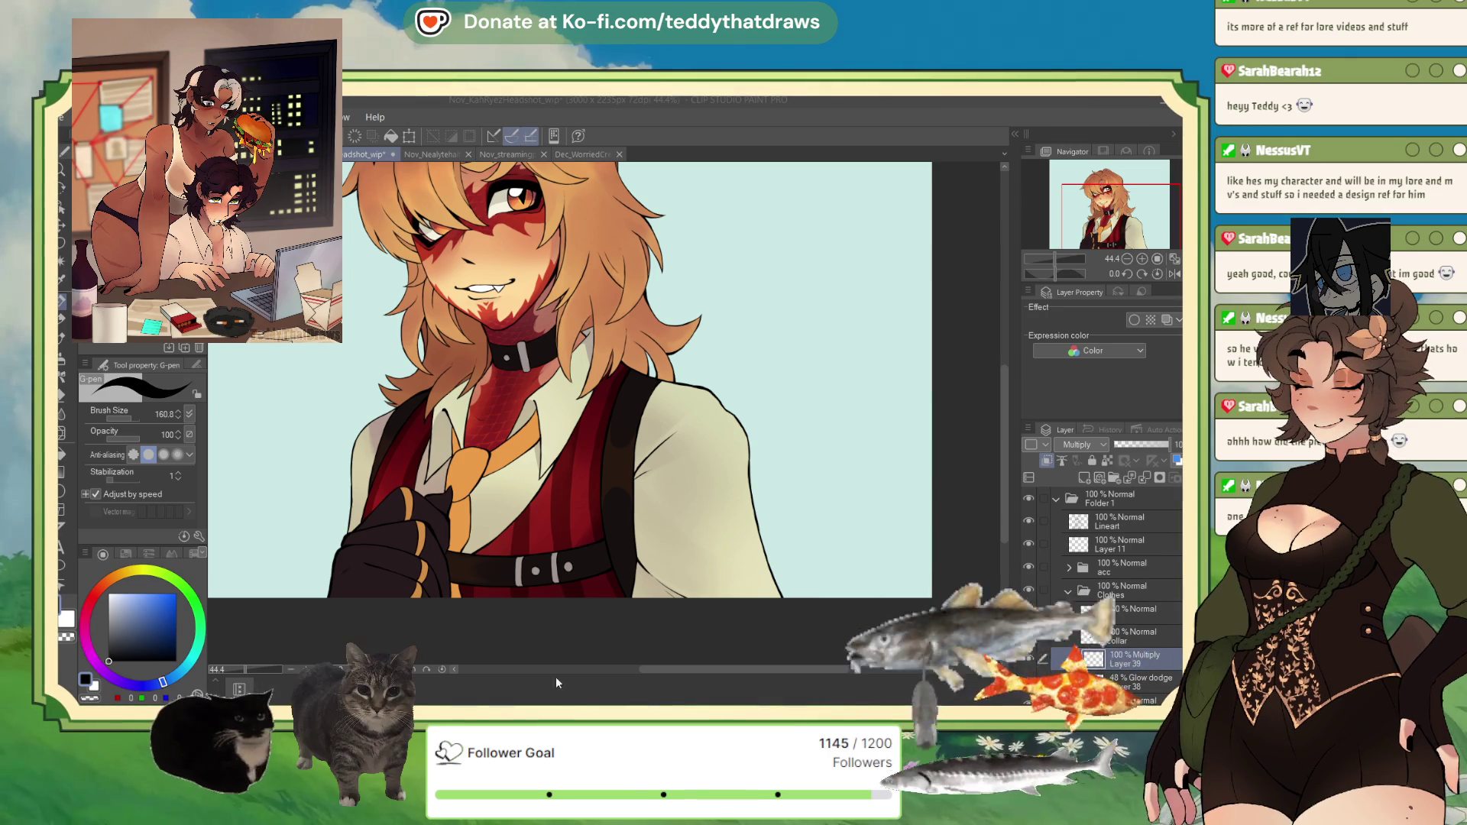
# Step: Zoom out on the Nov_KahRyezHeadshot_wip canvas
pyautogui.scroll(1, 896, 346)
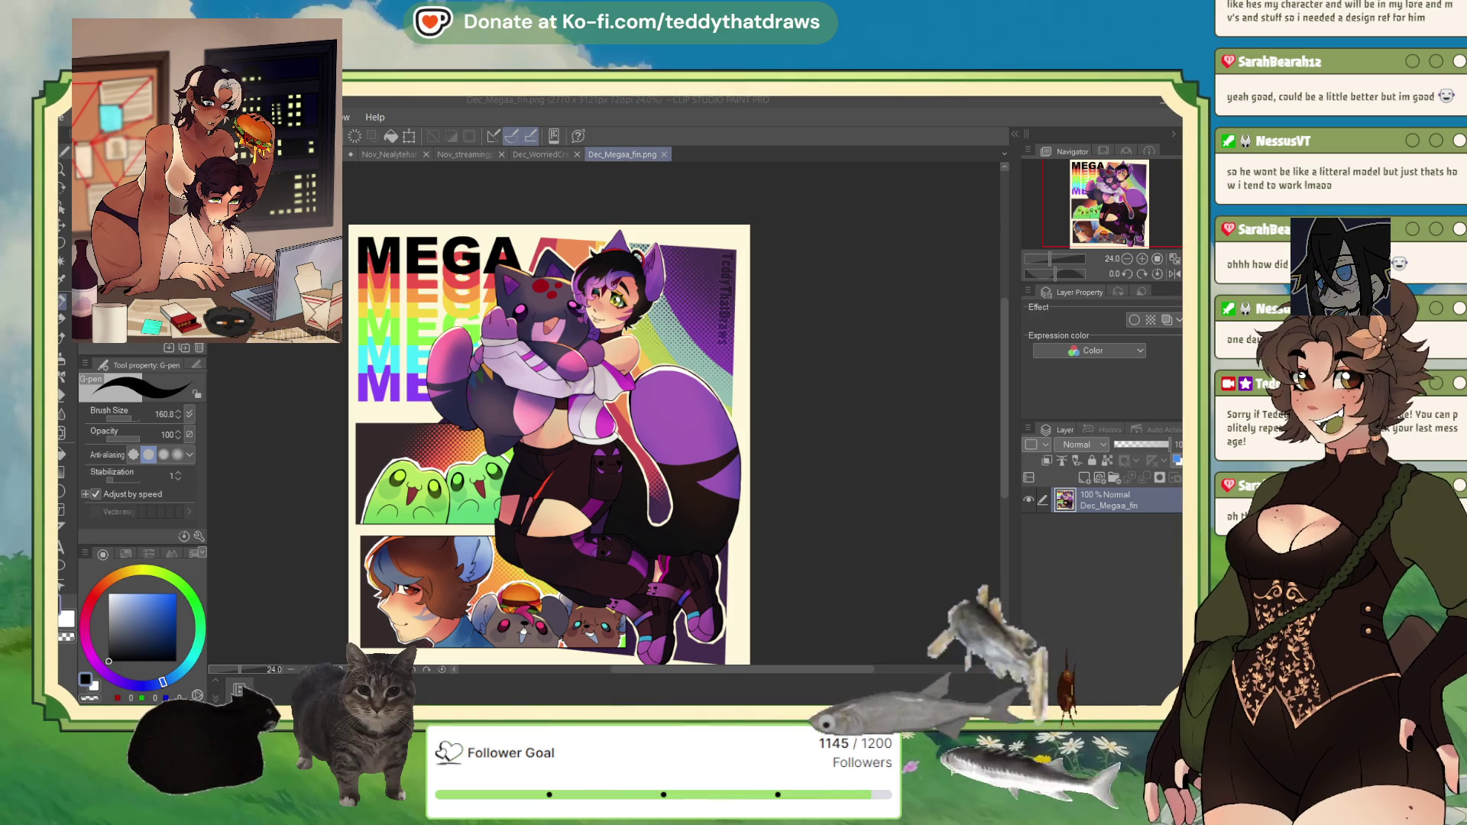
pyautogui.scroll(-3, 791, 412)
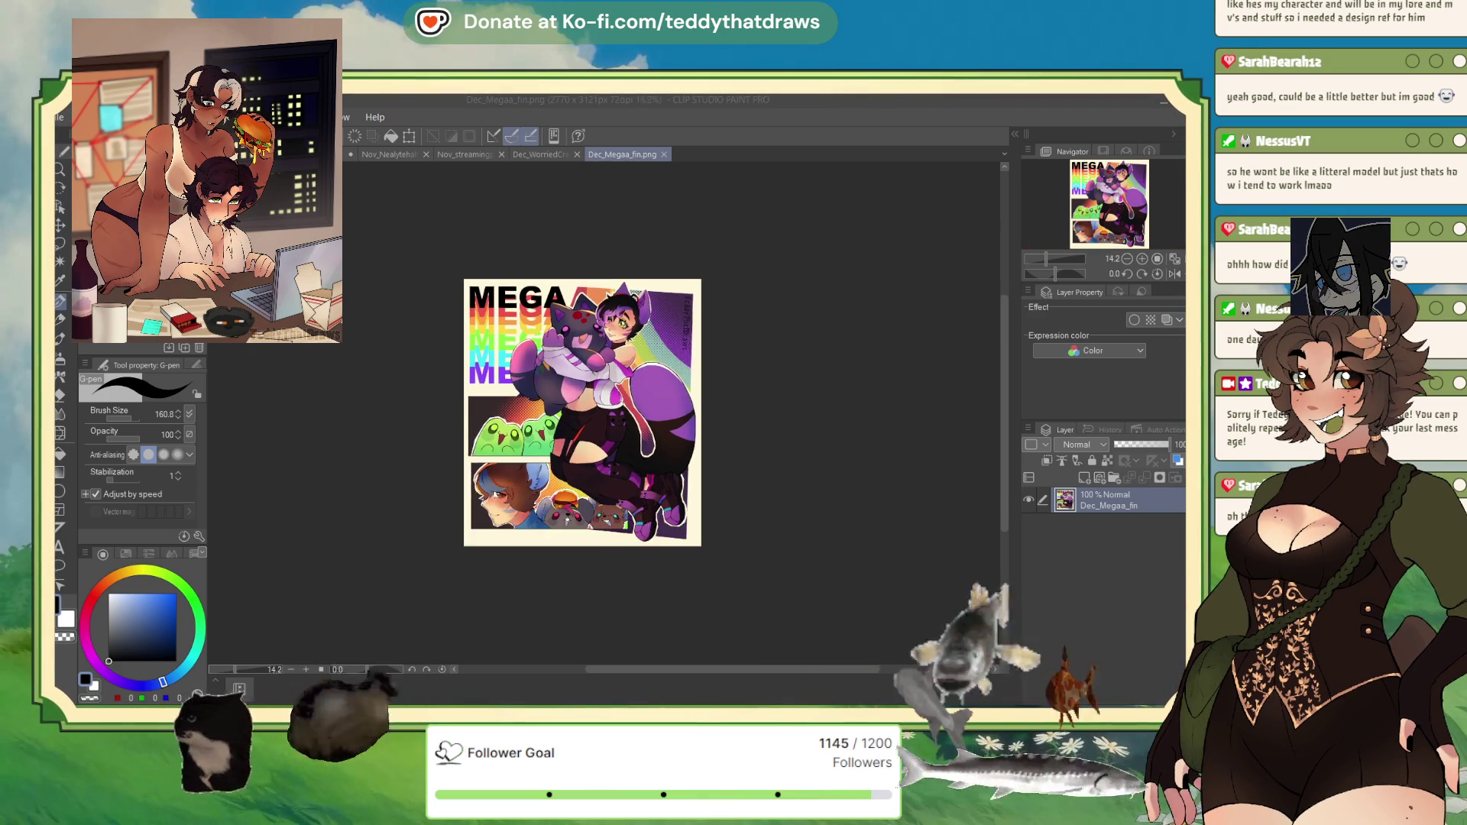
pyautogui.scroll(3, 569, 534)
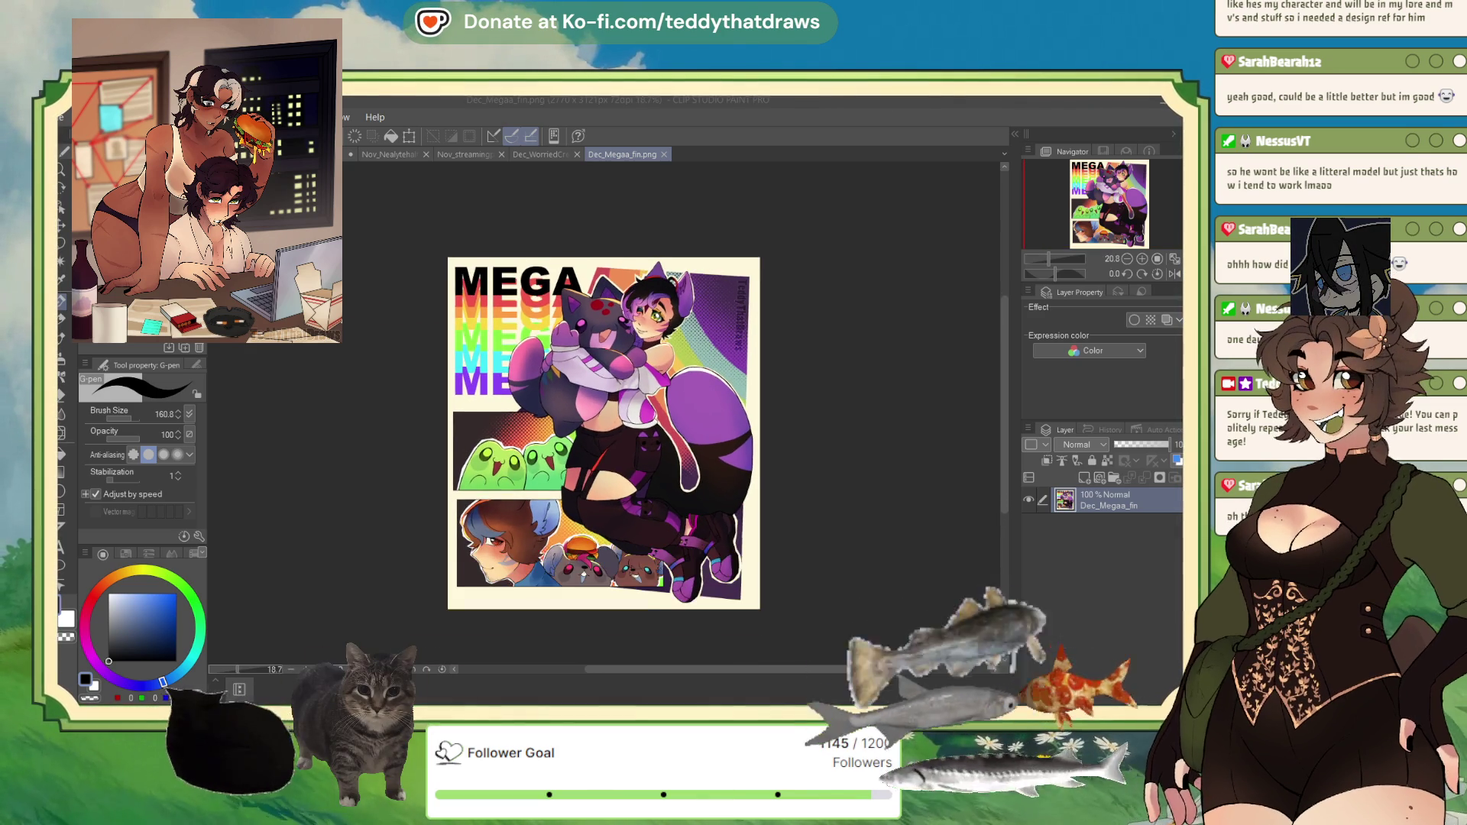
pyautogui.scroll(1, 688, 344)
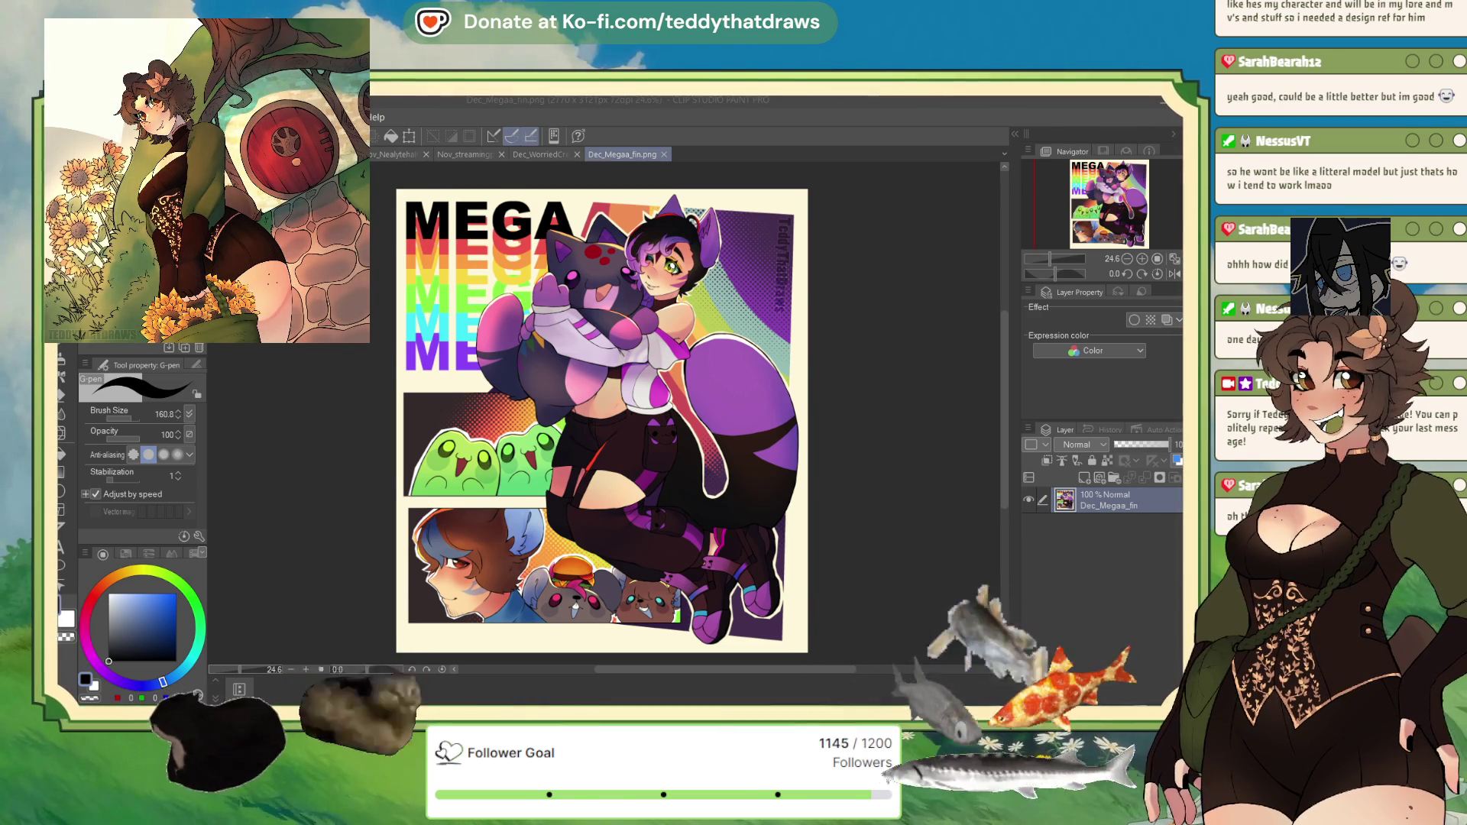
pyautogui.scroll(3, 699, 625)
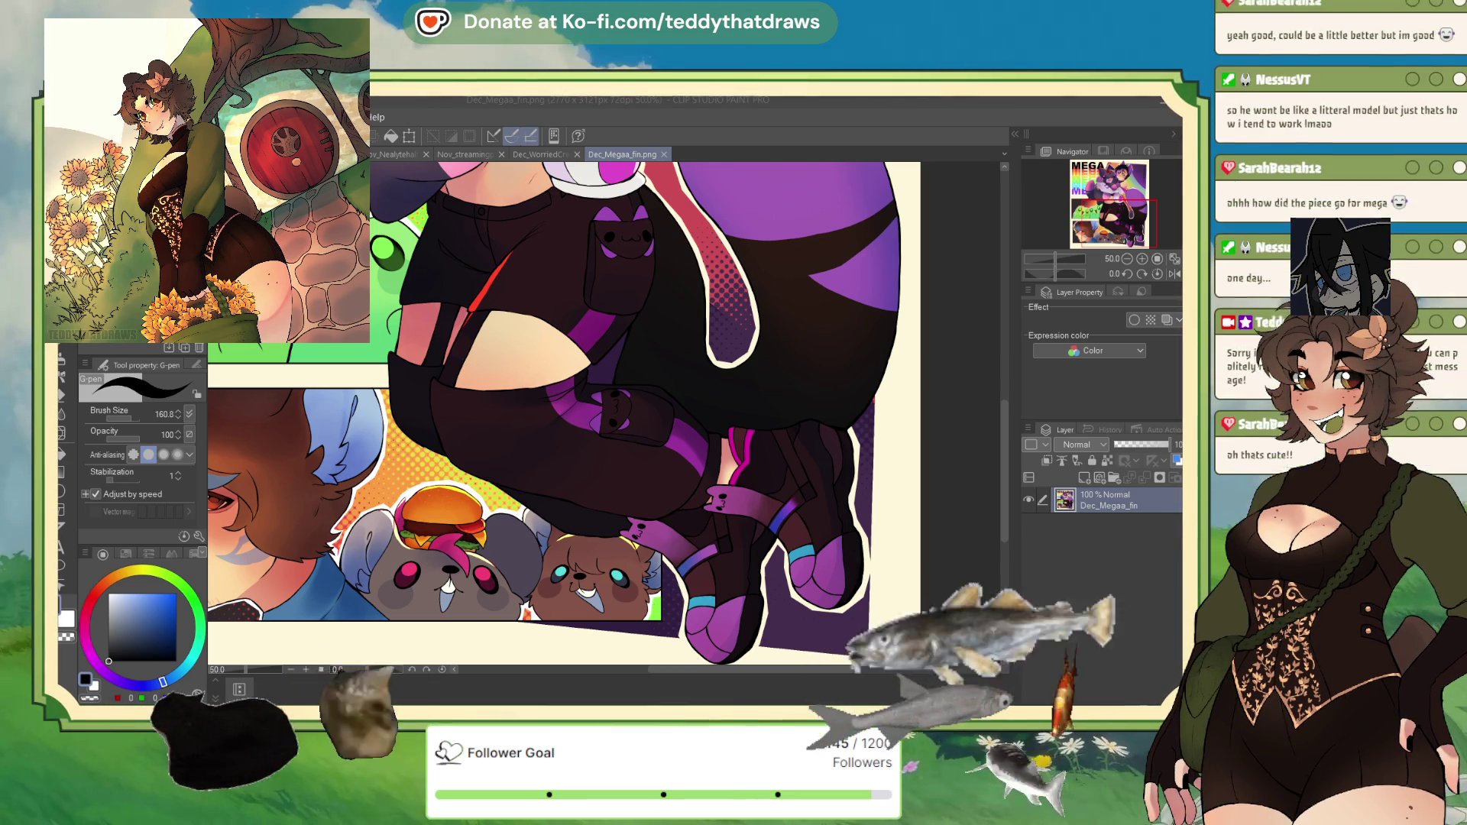
pyautogui.scroll(-3, 673, 626)
pyautogui.scroll(-1, 717, 560)
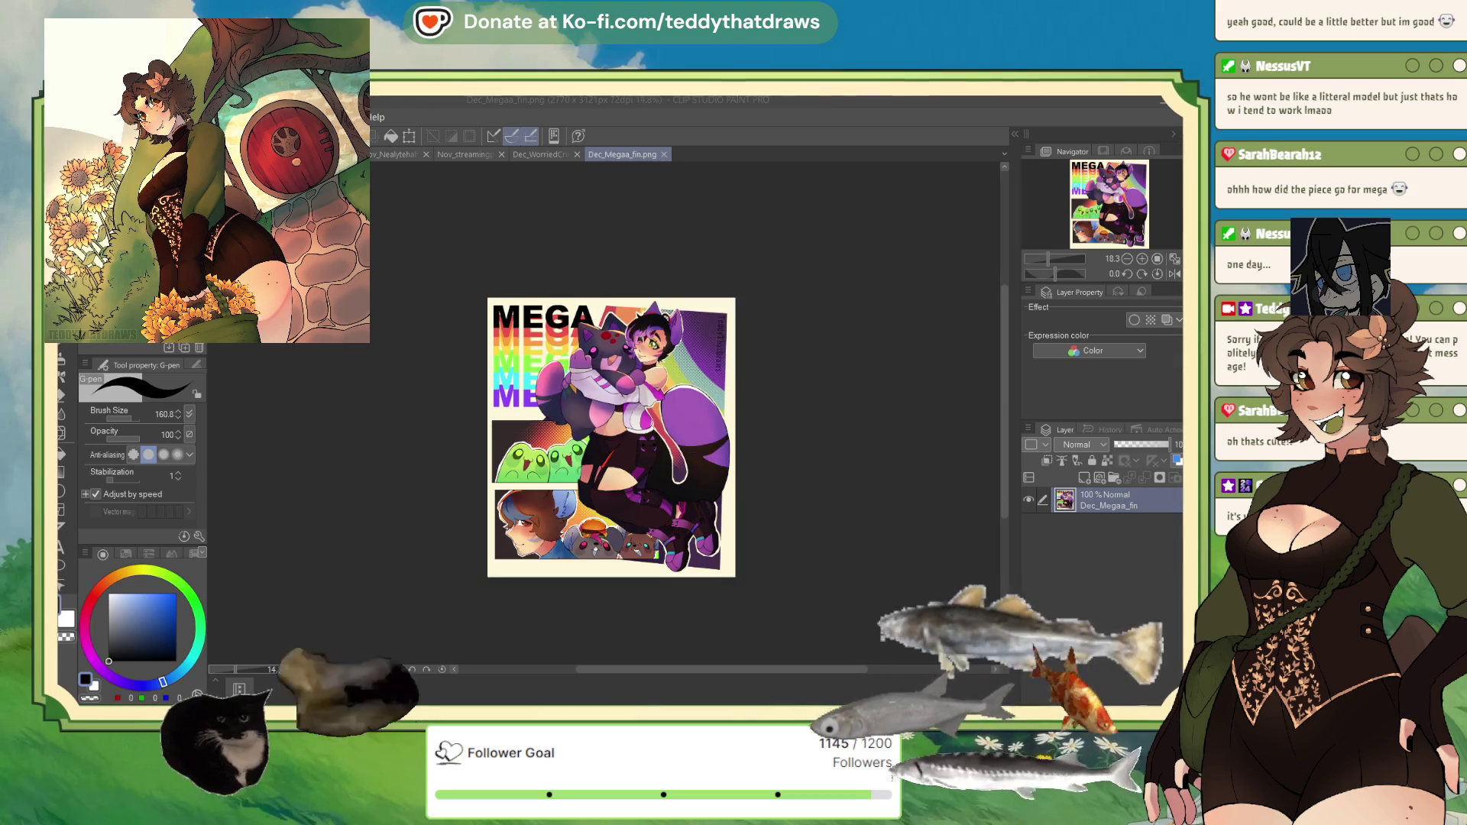
pyautogui.scroll(1, 611, 424)
pyautogui.scroll(1, 586, 420)
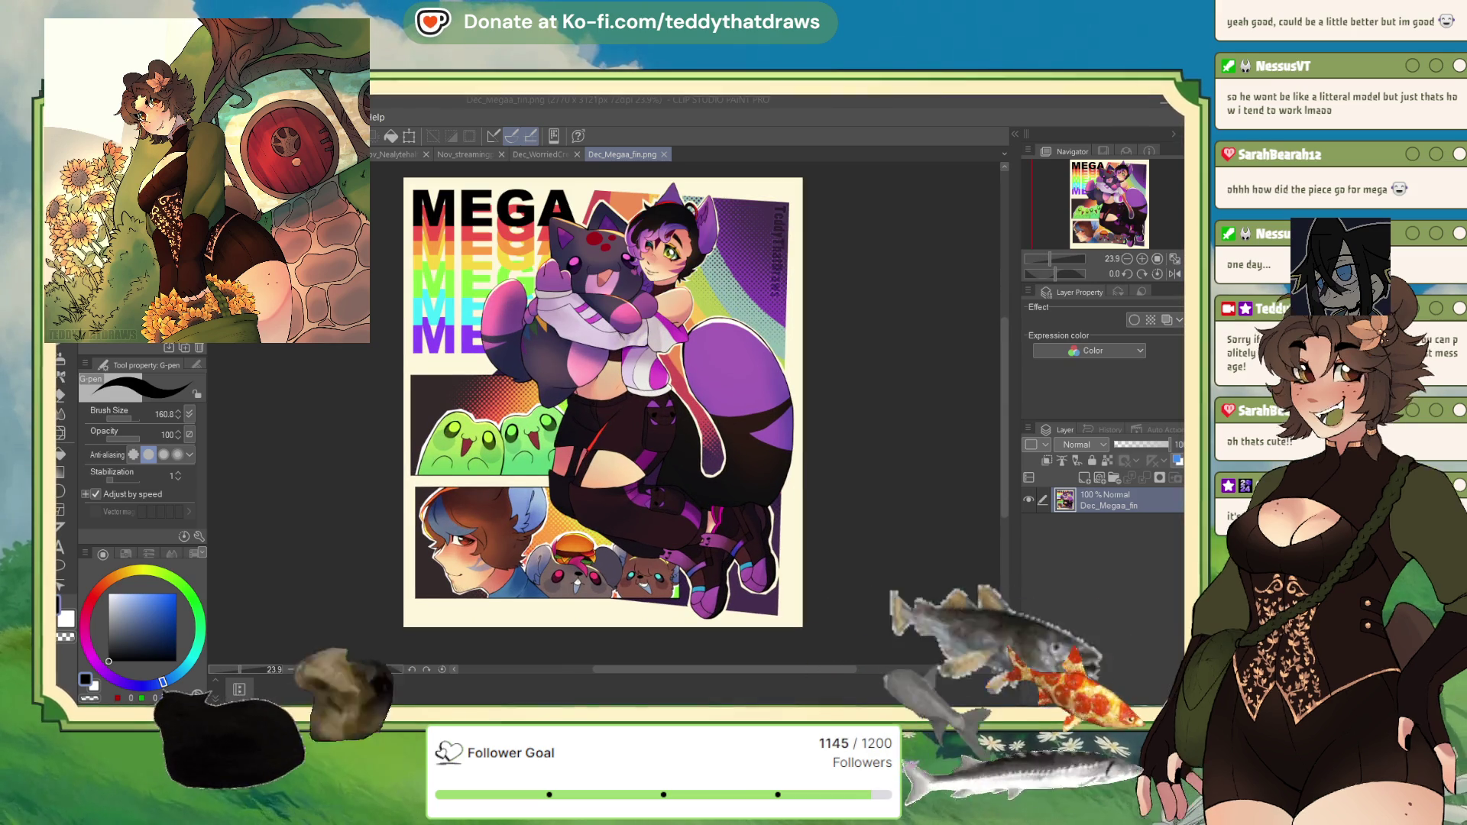
pyautogui.scroll(2, 586, 420)
pyautogui.scroll(-2, 581, 412)
pyautogui.scroll(1, 581, 412)
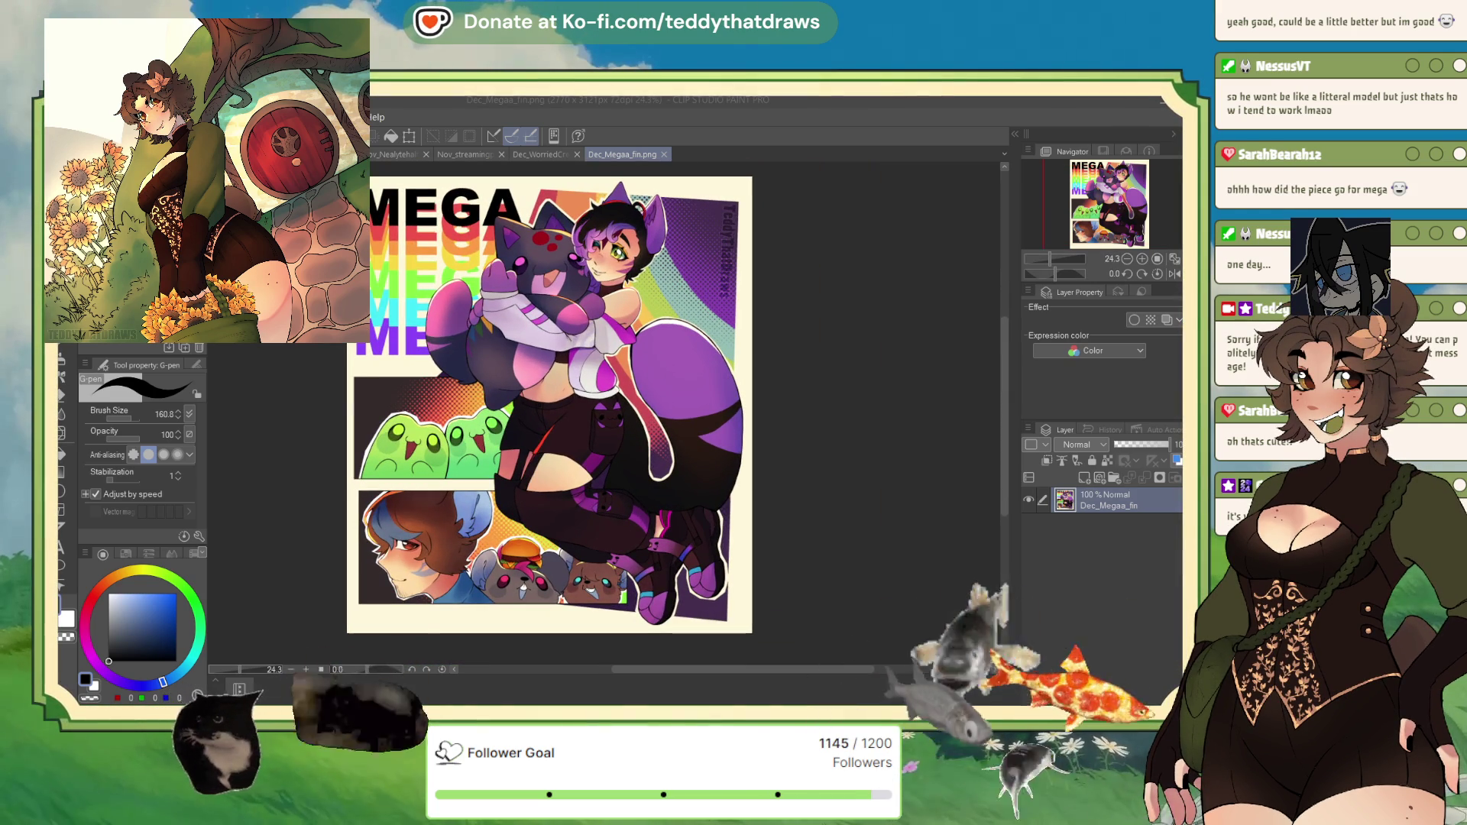
pyautogui.scroll(-2, 580, 413)
pyautogui.scroll(1, 581, 413)
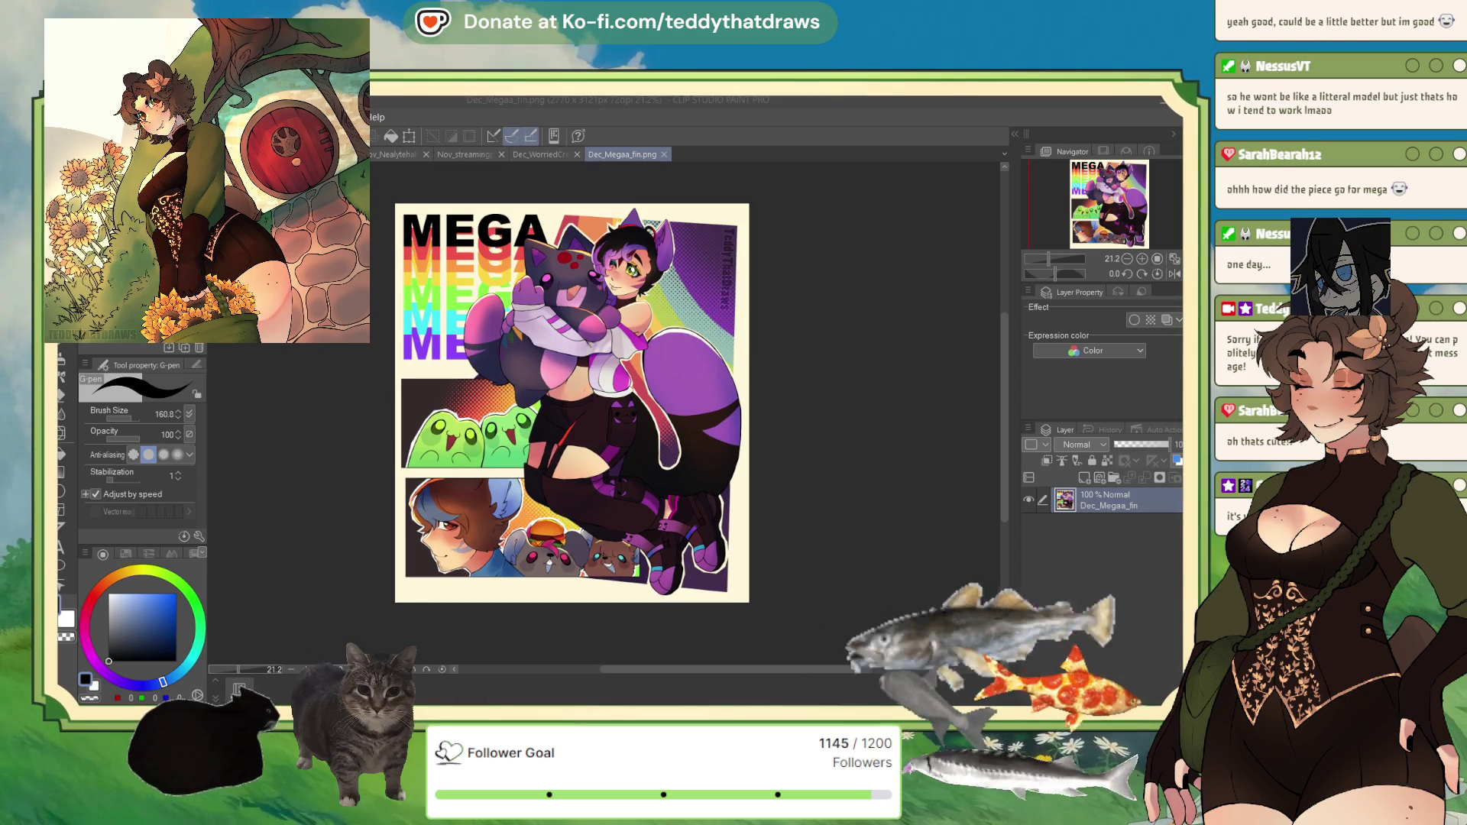
pyautogui.scroll(1, 523, 403)
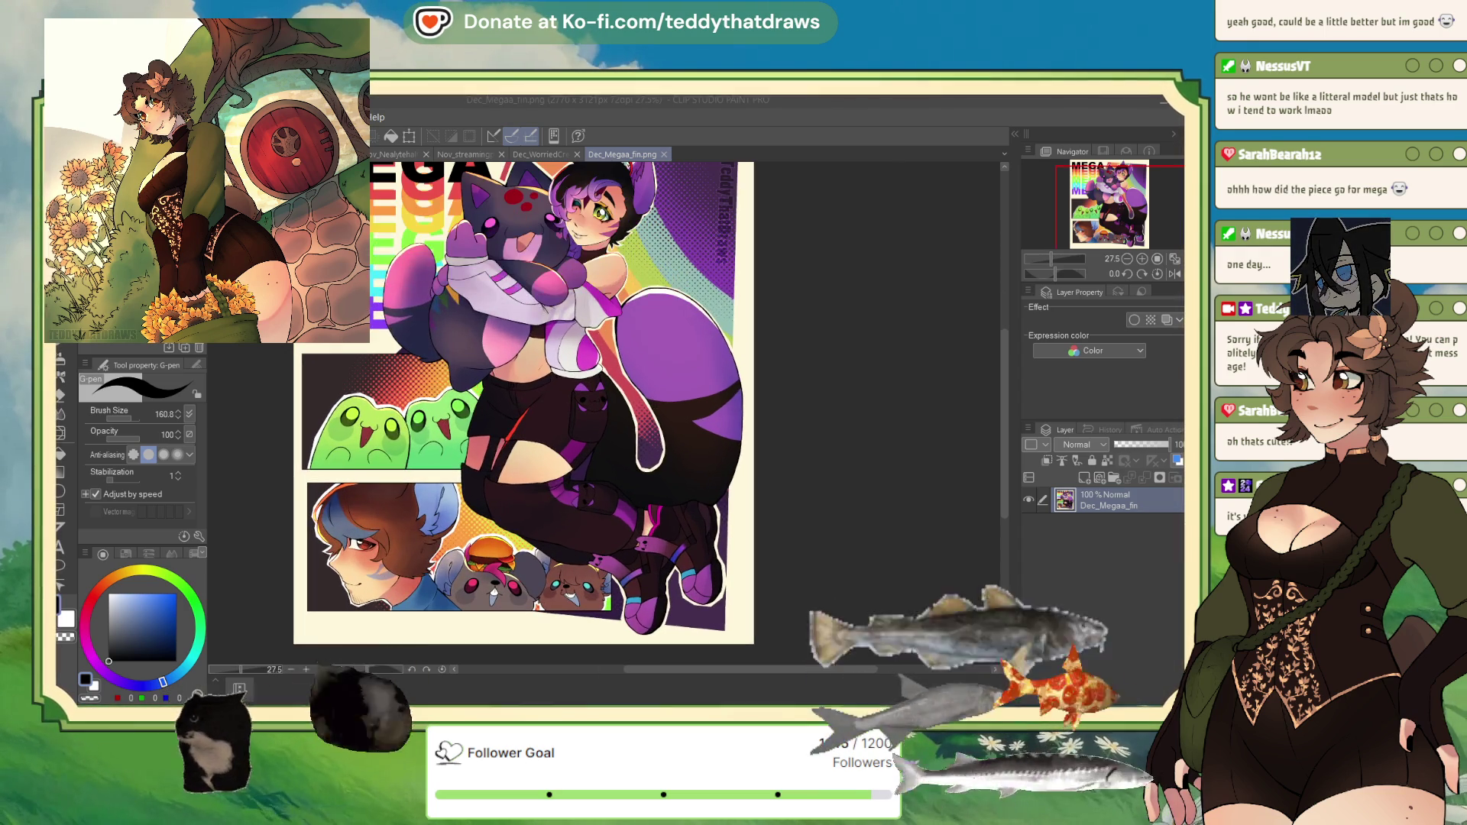
pyautogui.scroll(-1, 581, 413)
pyautogui.scroll(1, 581, 412)
pyautogui.scroll(-1, 581, 413)
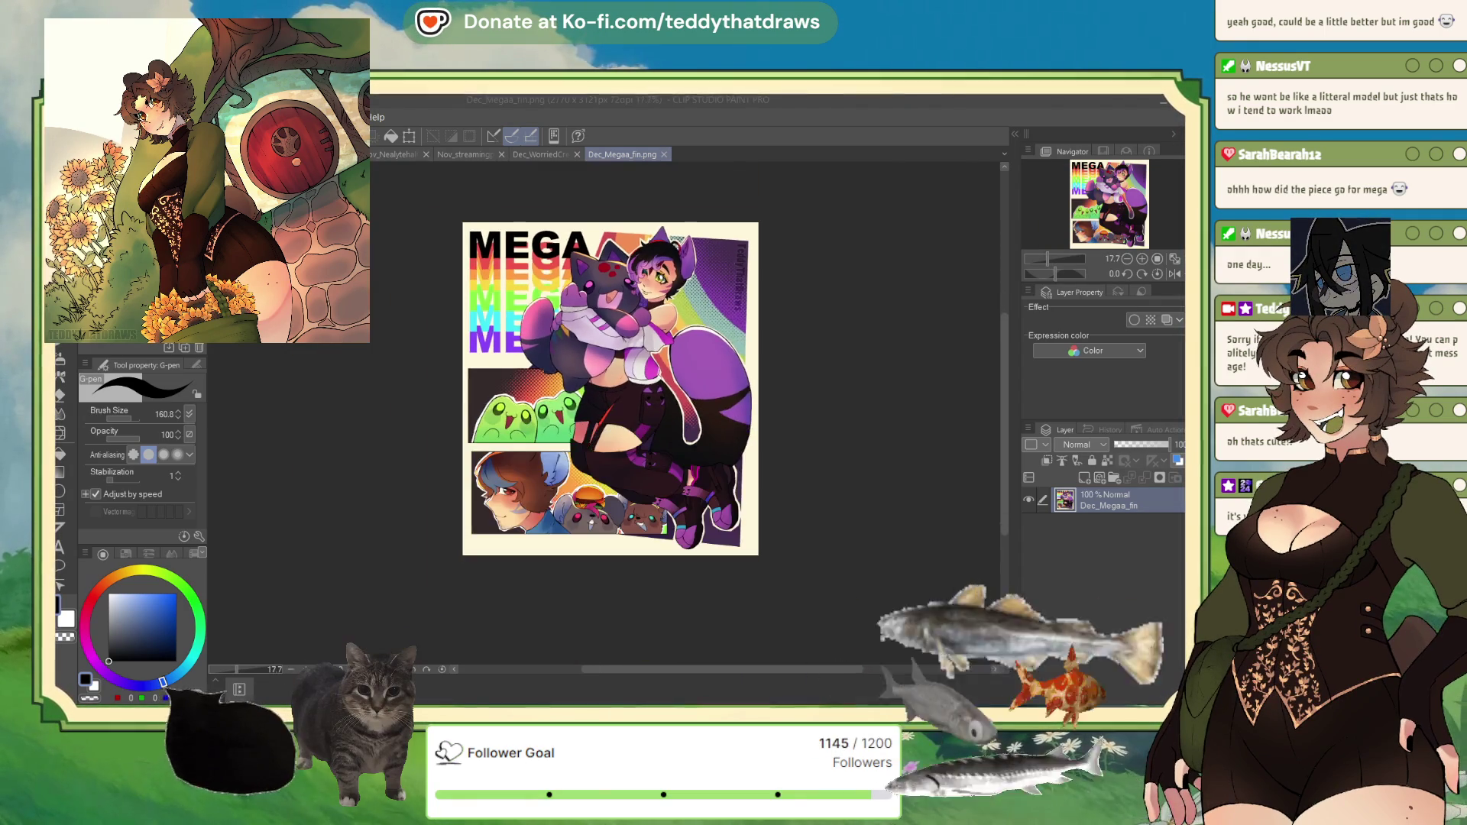
pyautogui.scroll(1, 581, 413)
# Step: Close the Dec_Megaa_fin.png file and return to the Nov_KahRyezHeadshot_wip painting
pyautogui.hotkey('ctrl', 'w')
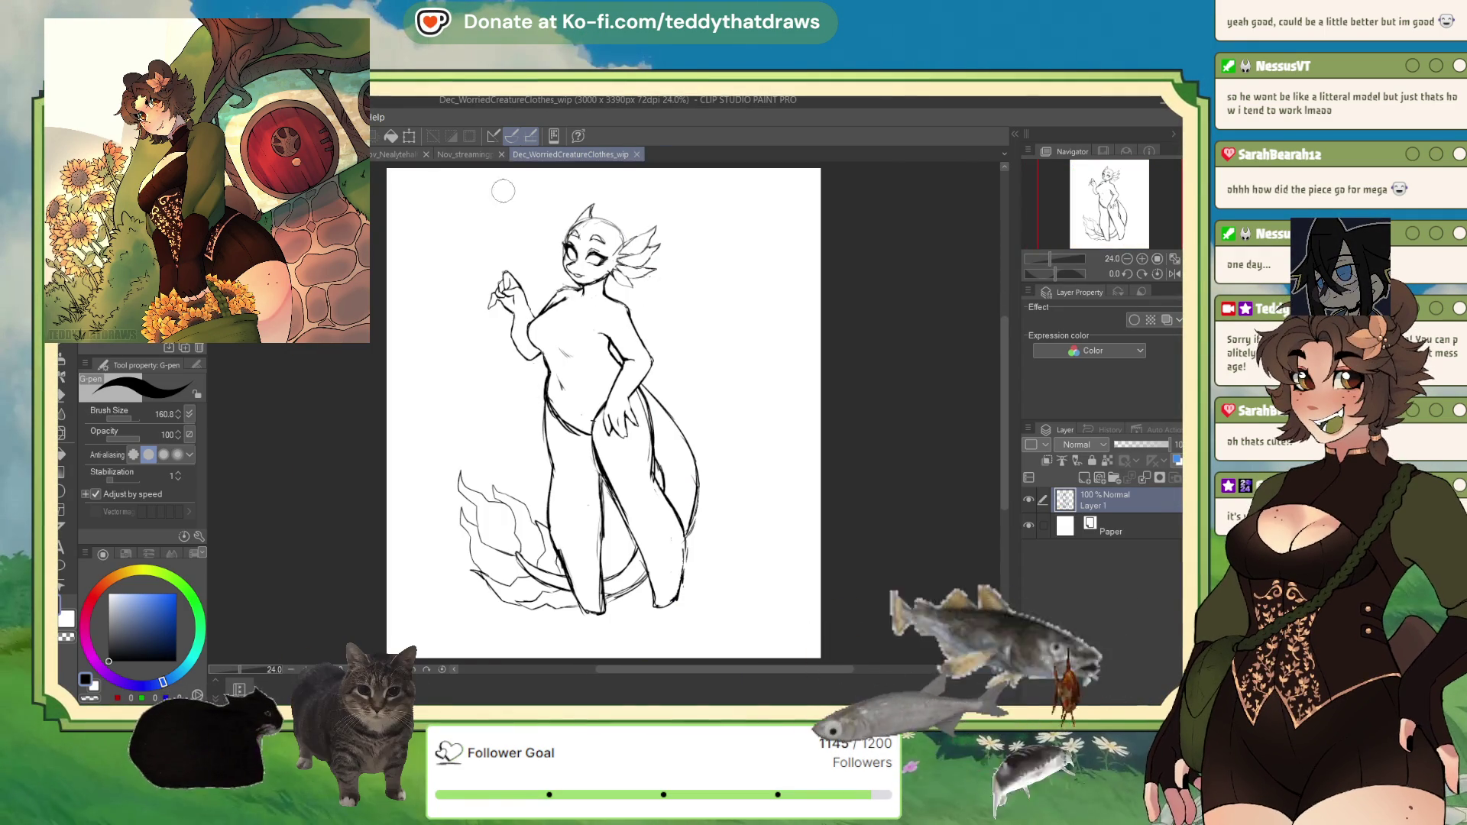
pyautogui.hotkey('ctrl', 'shift', 'Tab')
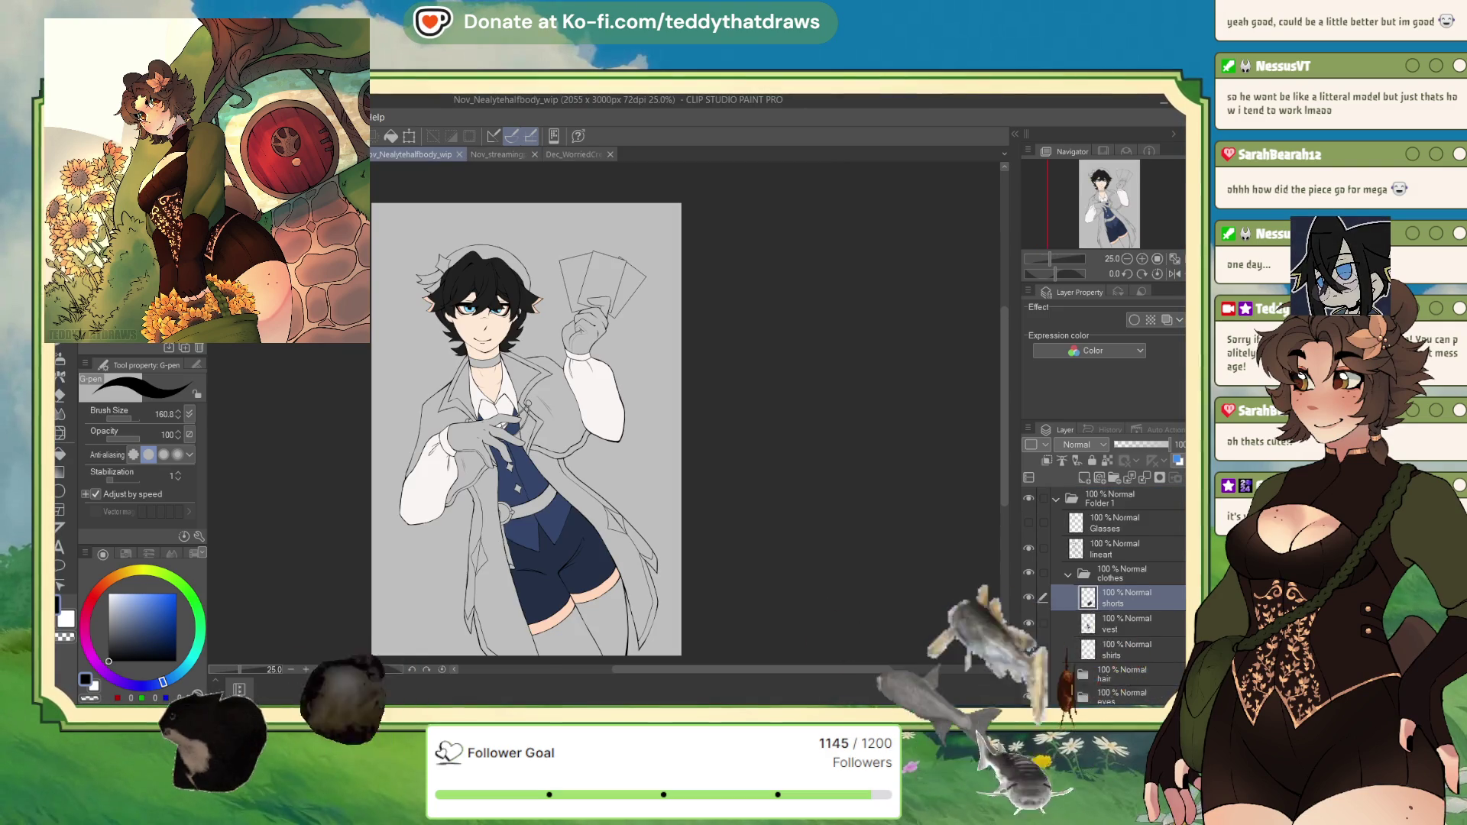
pyautogui.hotkey('ctrl', 'shift', 'Tab')
pyautogui.scroll(-1, 601, 410)
pyautogui.scroll(2, 625, 289)
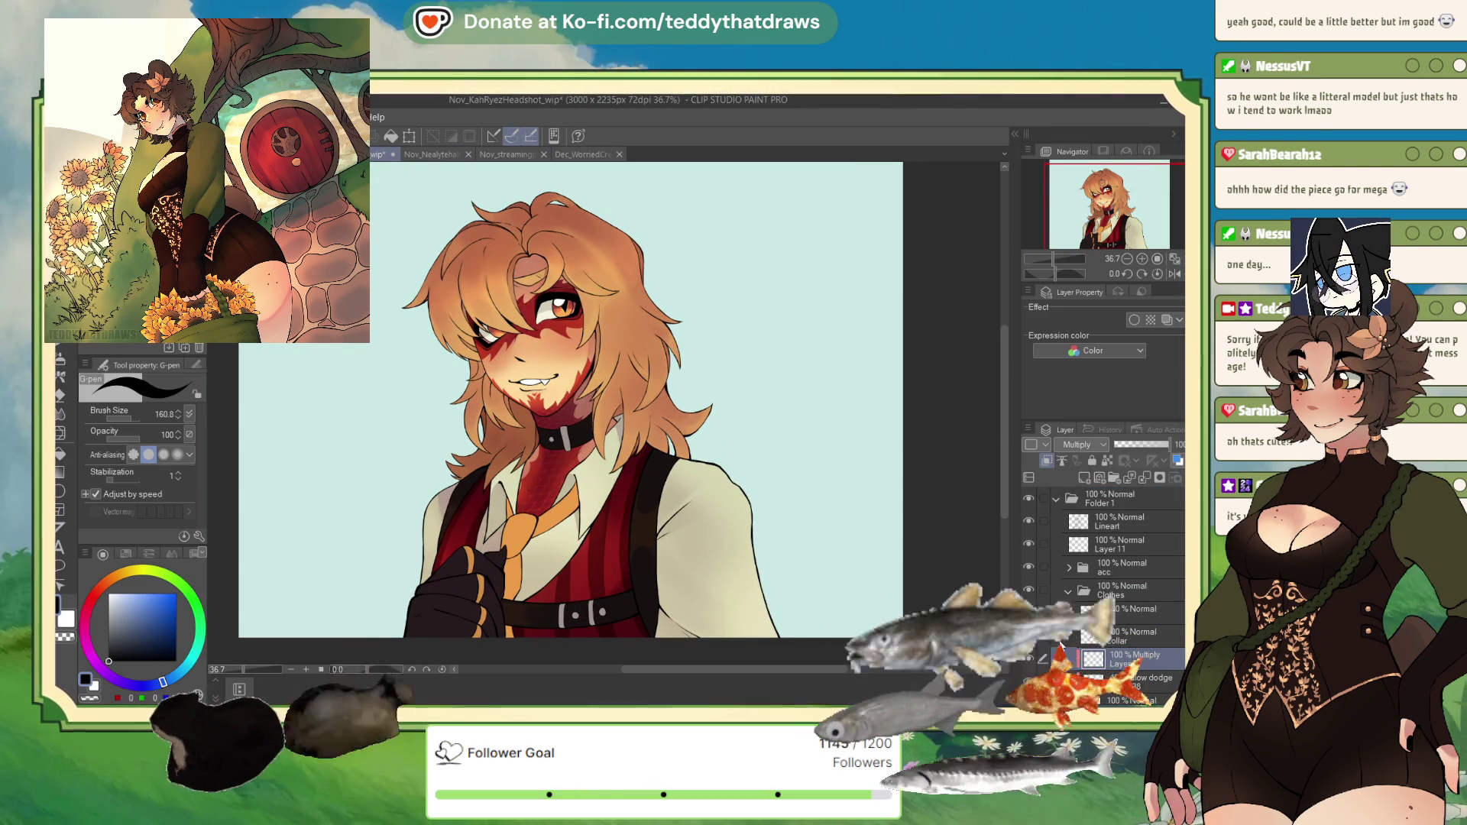
# Step: Pick a muted light blue, shift it slightly greener, and select the So Fluffy brush
pyautogui.click(140, 608)
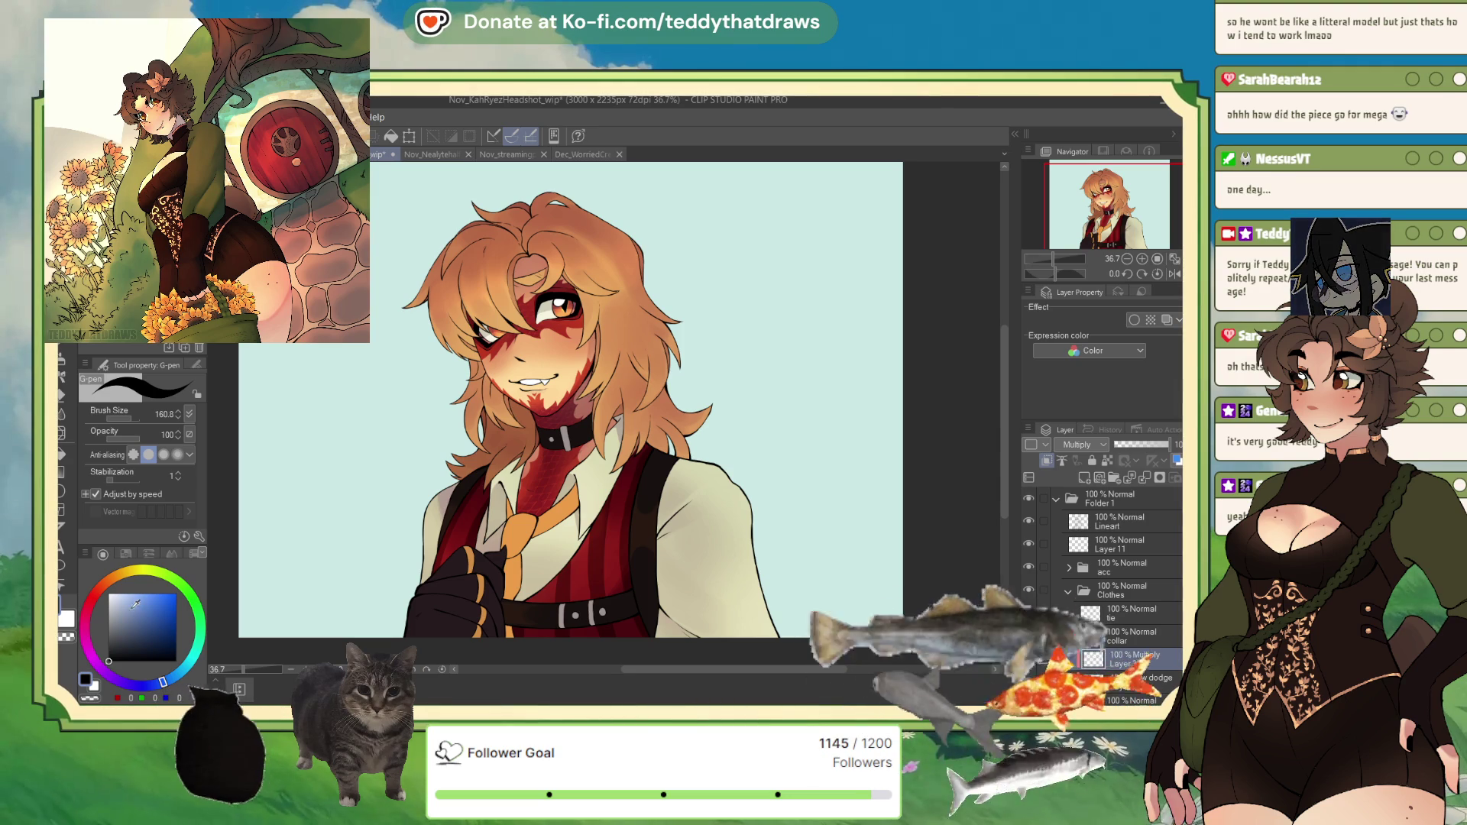
pyautogui.click(175, 676)
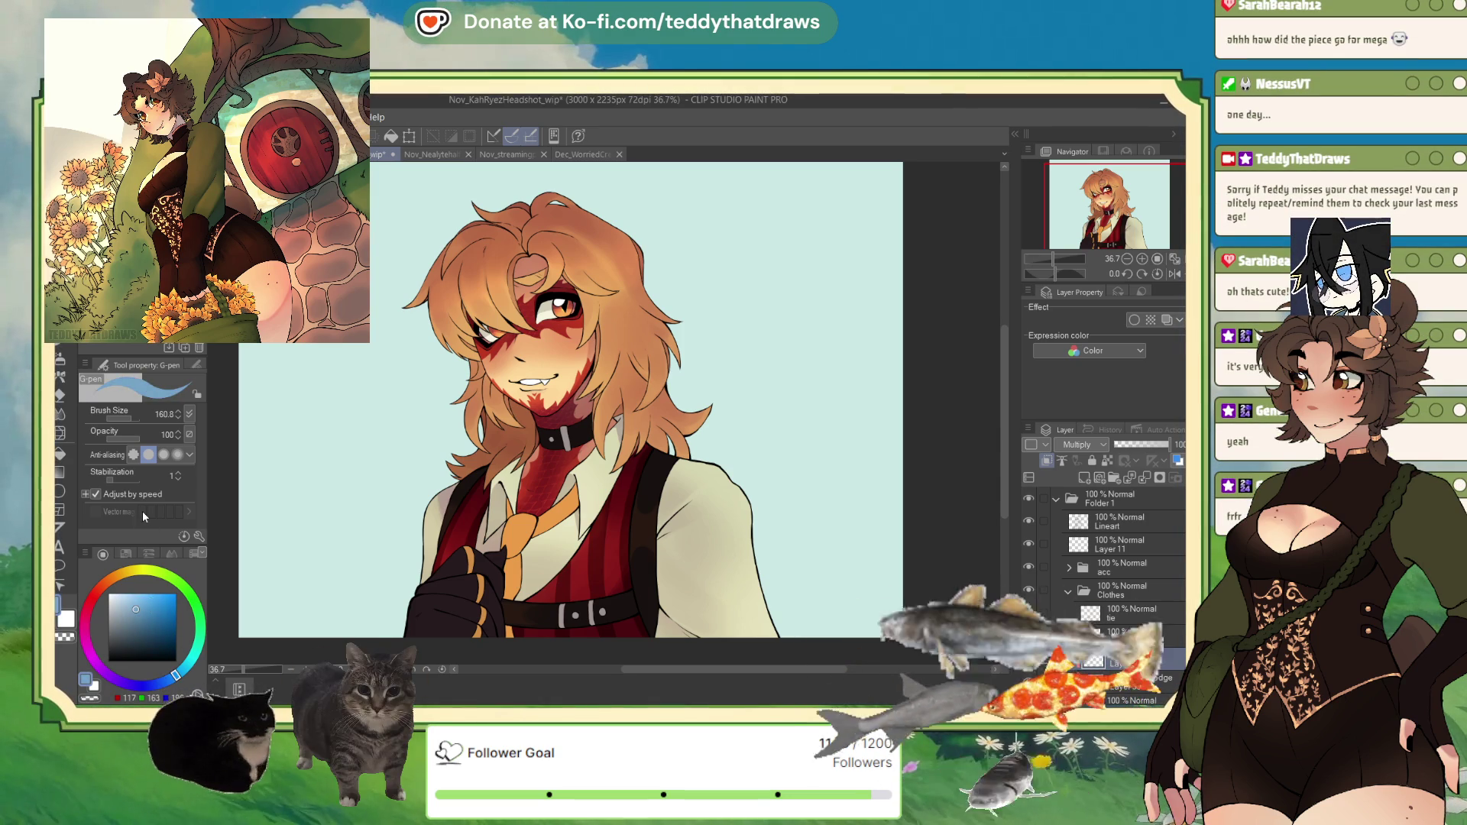
pyautogui.press('b')
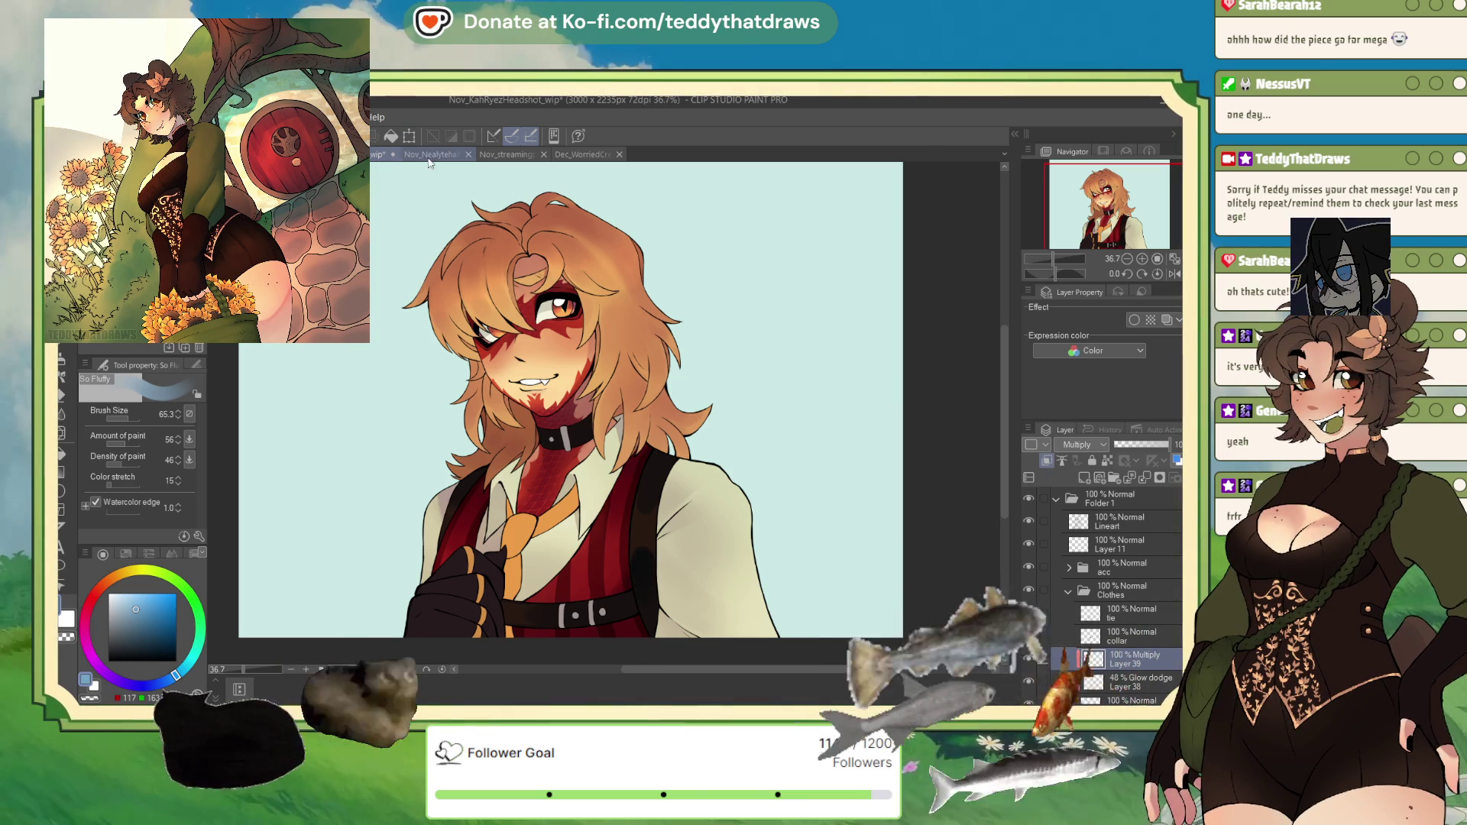
pyautogui.click(458, 155)
# Step: Zoom in and out over the half-body sketch to inspect the character's face and held cards
pyautogui.scroll(-2, 787, 255)
pyautogui.scroll(1, 598, 542)
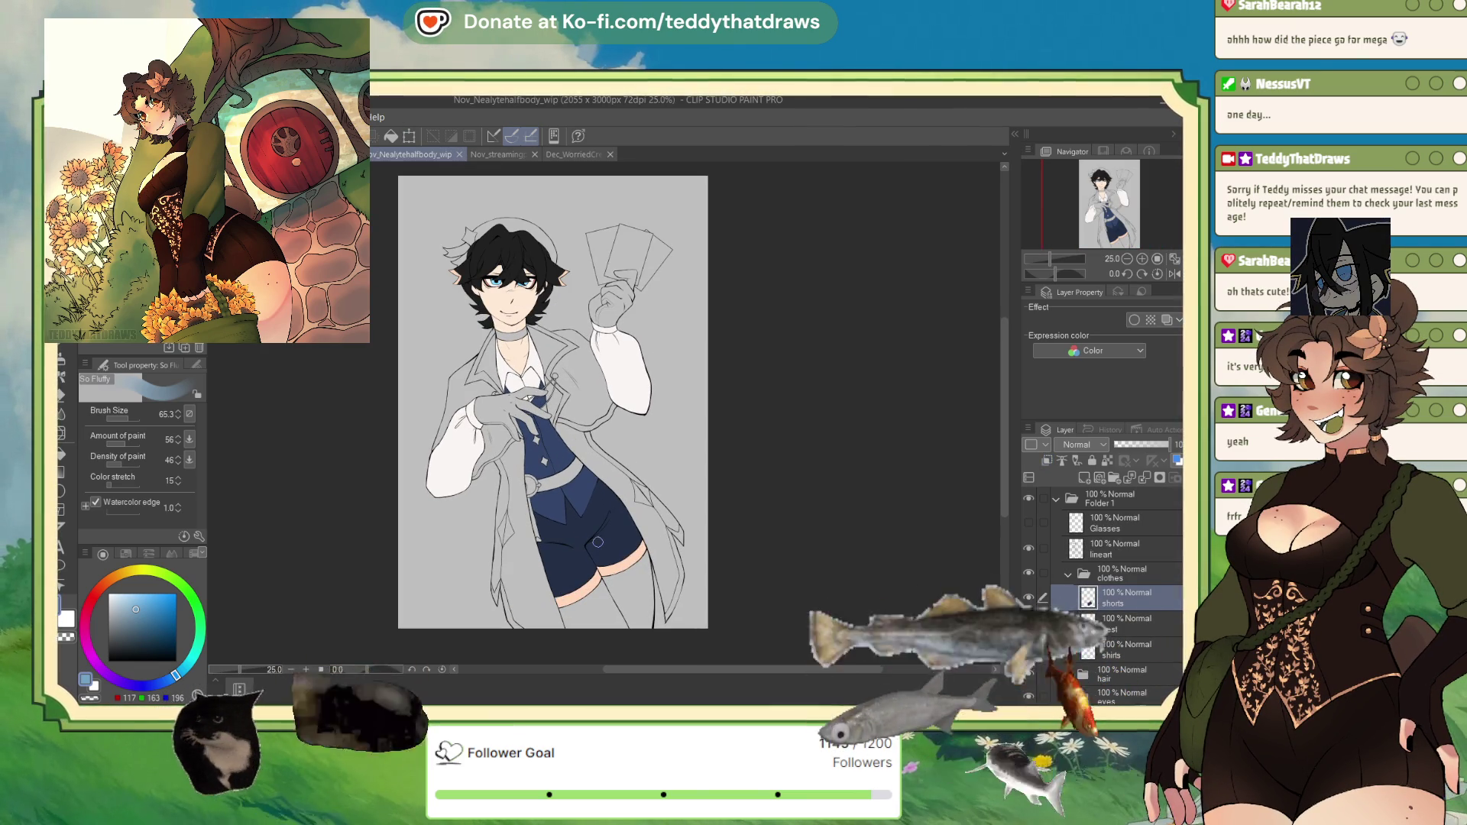
pyautogui.scroll(3, 597, 541)
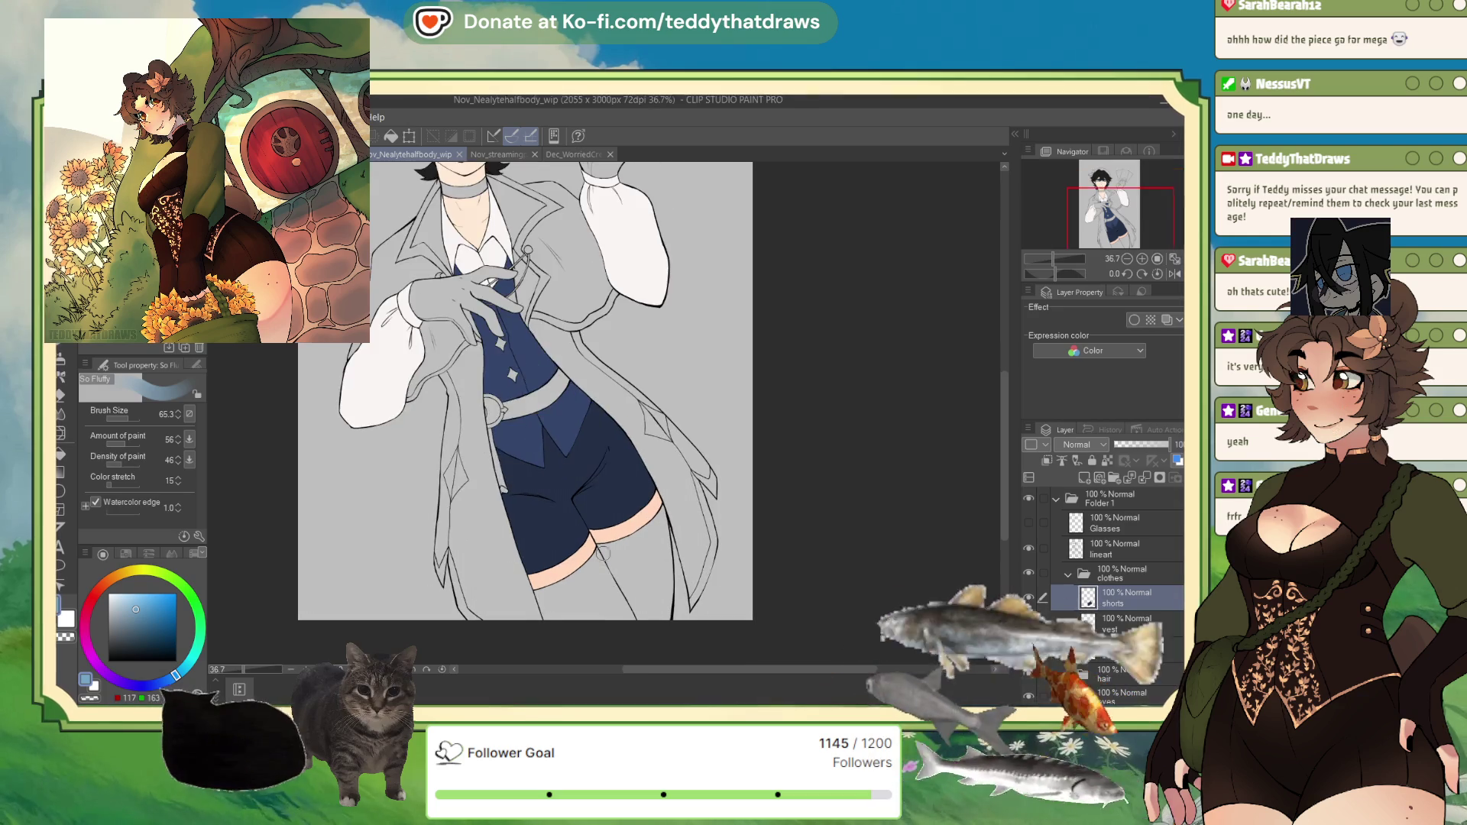
pyautogui.scroll(-4, 620, 550)
pyautogui.scroll(1, 620, 550)
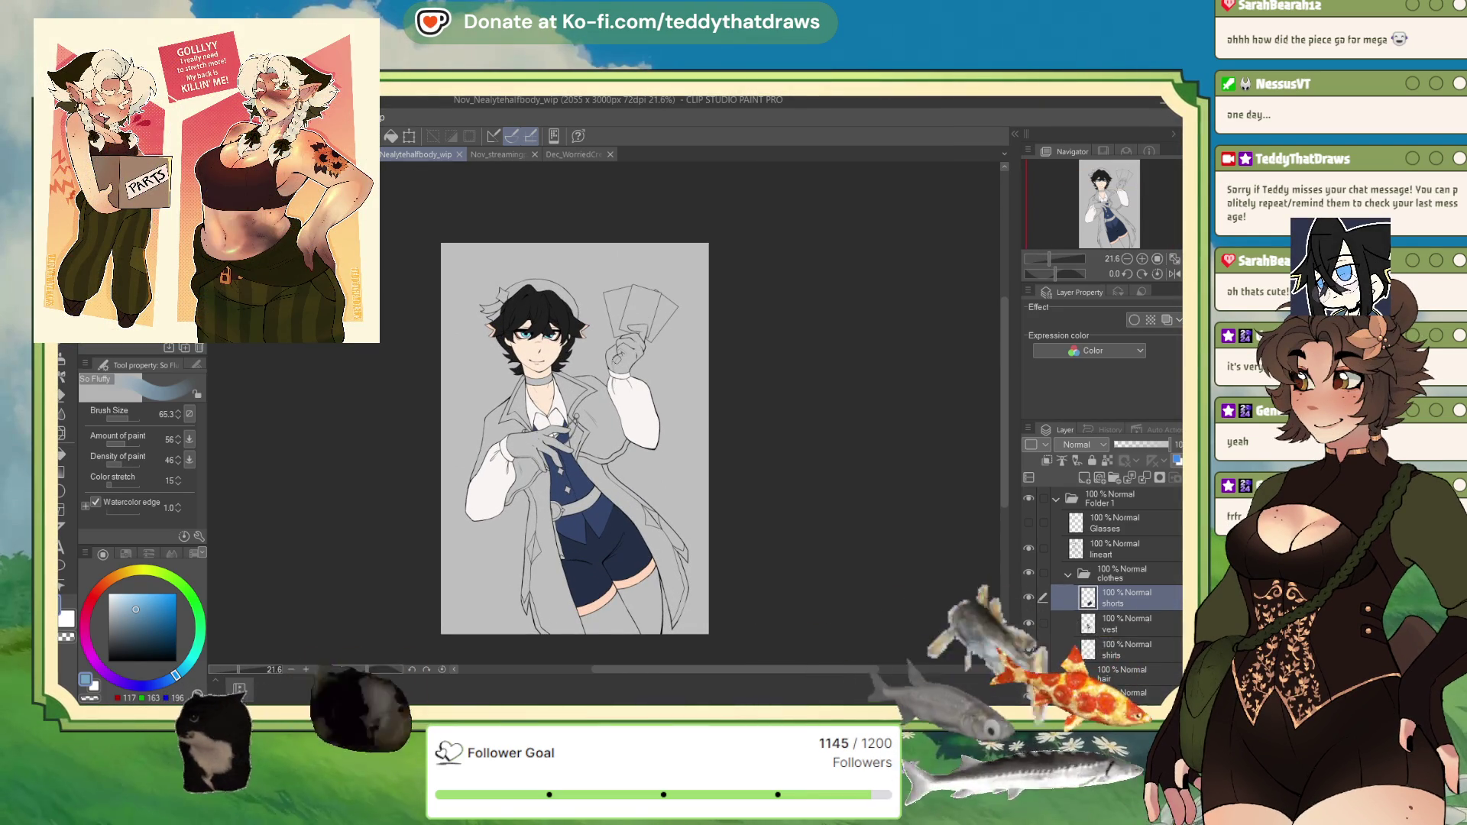
pyautogui.scroll(2, 578, 250)
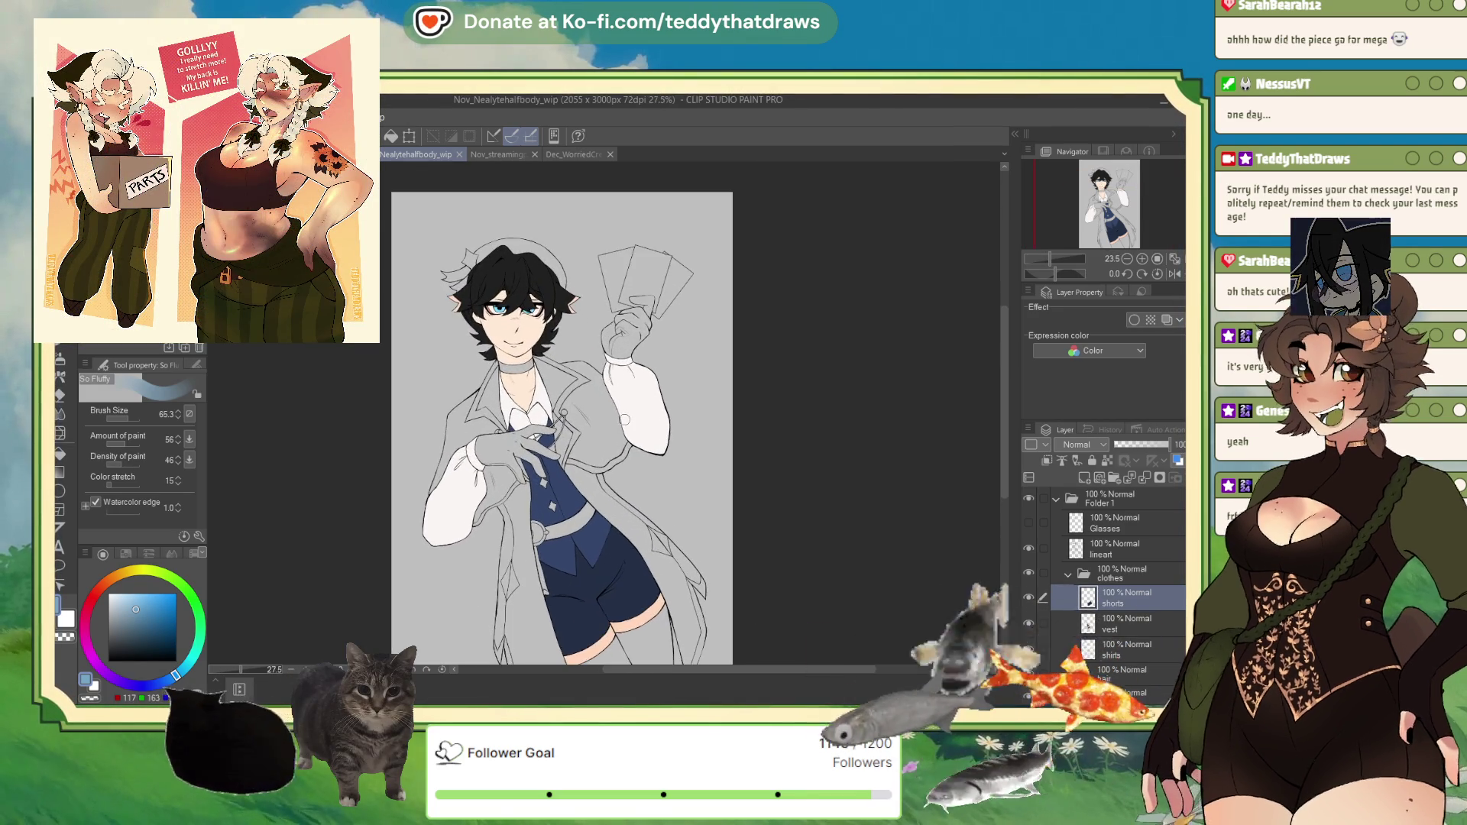
pyautogui.scroll(-1, 578, 251)
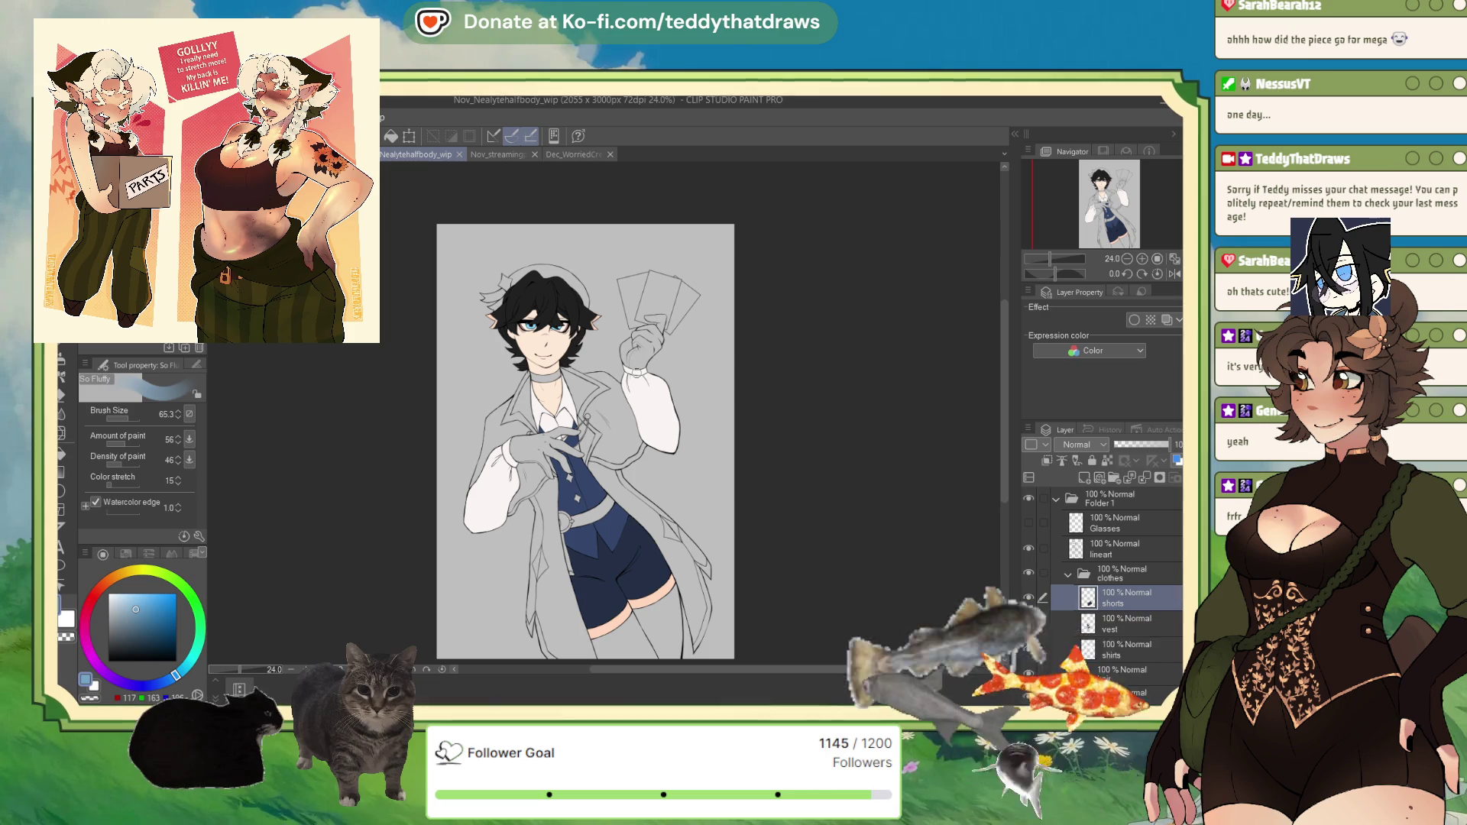
pyautogui.scroll(3, 572, 220)
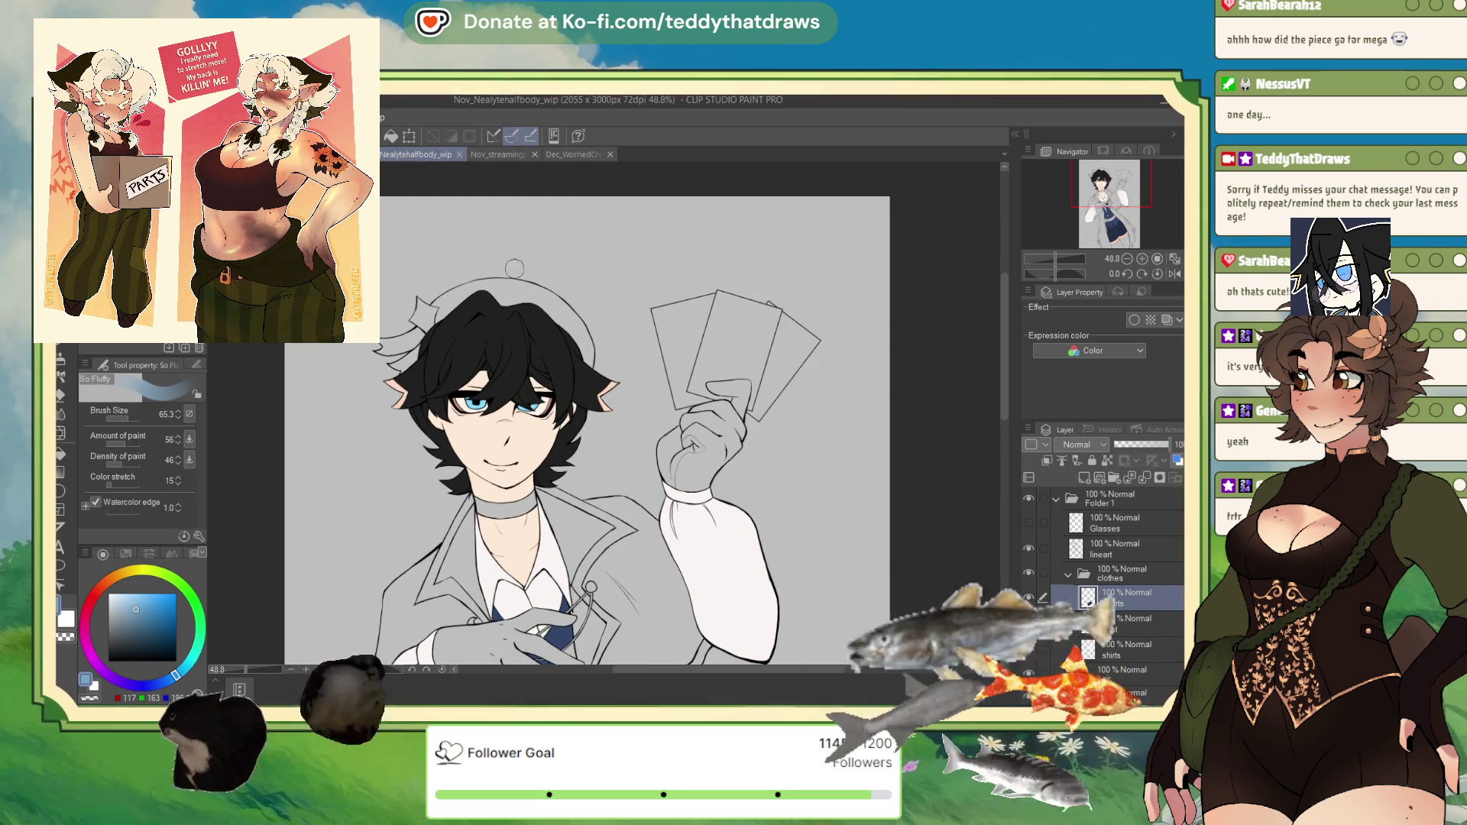
pyautogui.scroll(1, 550, 246)
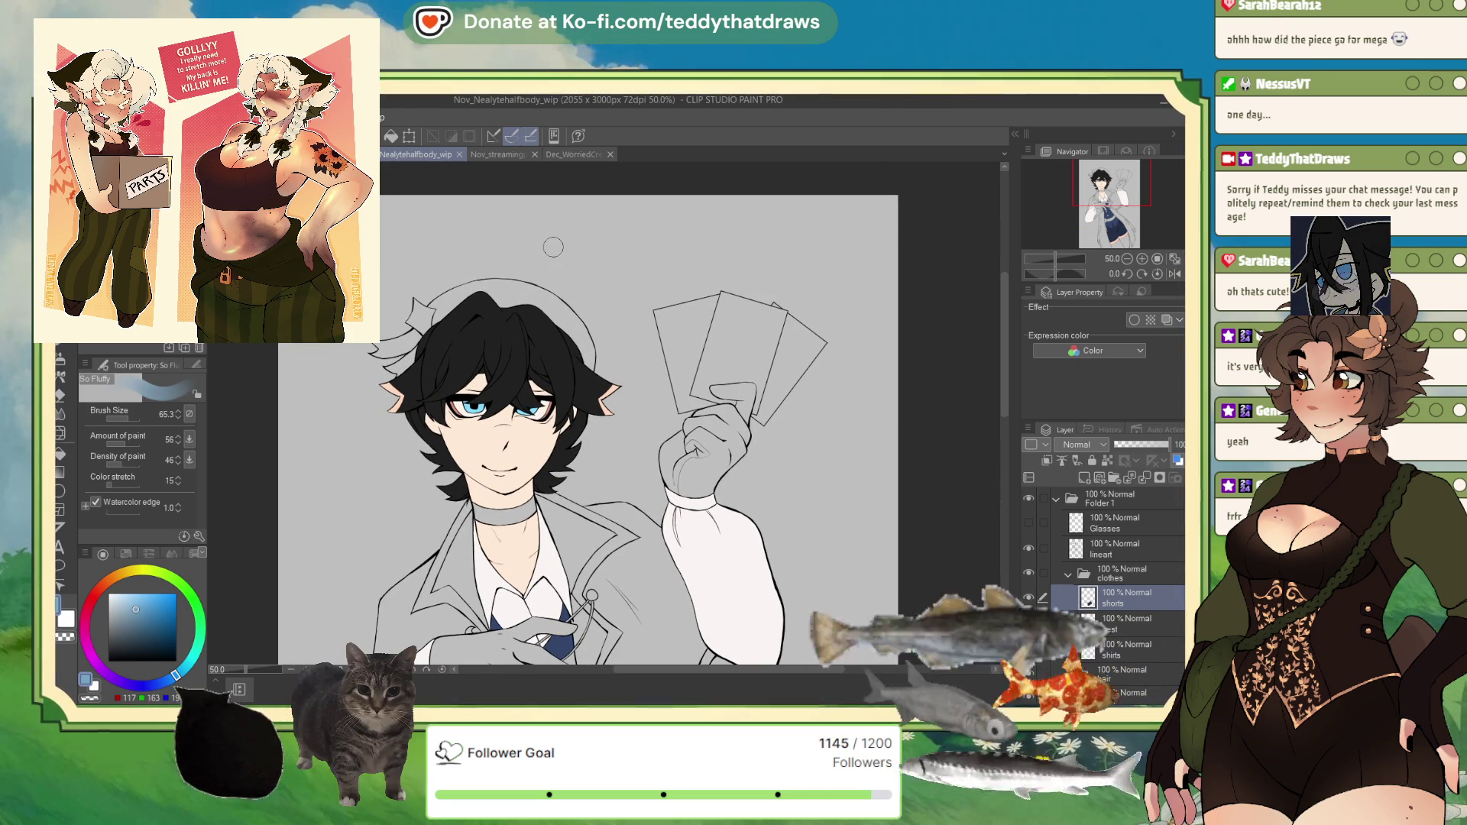
pyautogui.scroll(1, 480, 327)
pyautogui.scroll(-5, 584, 296)
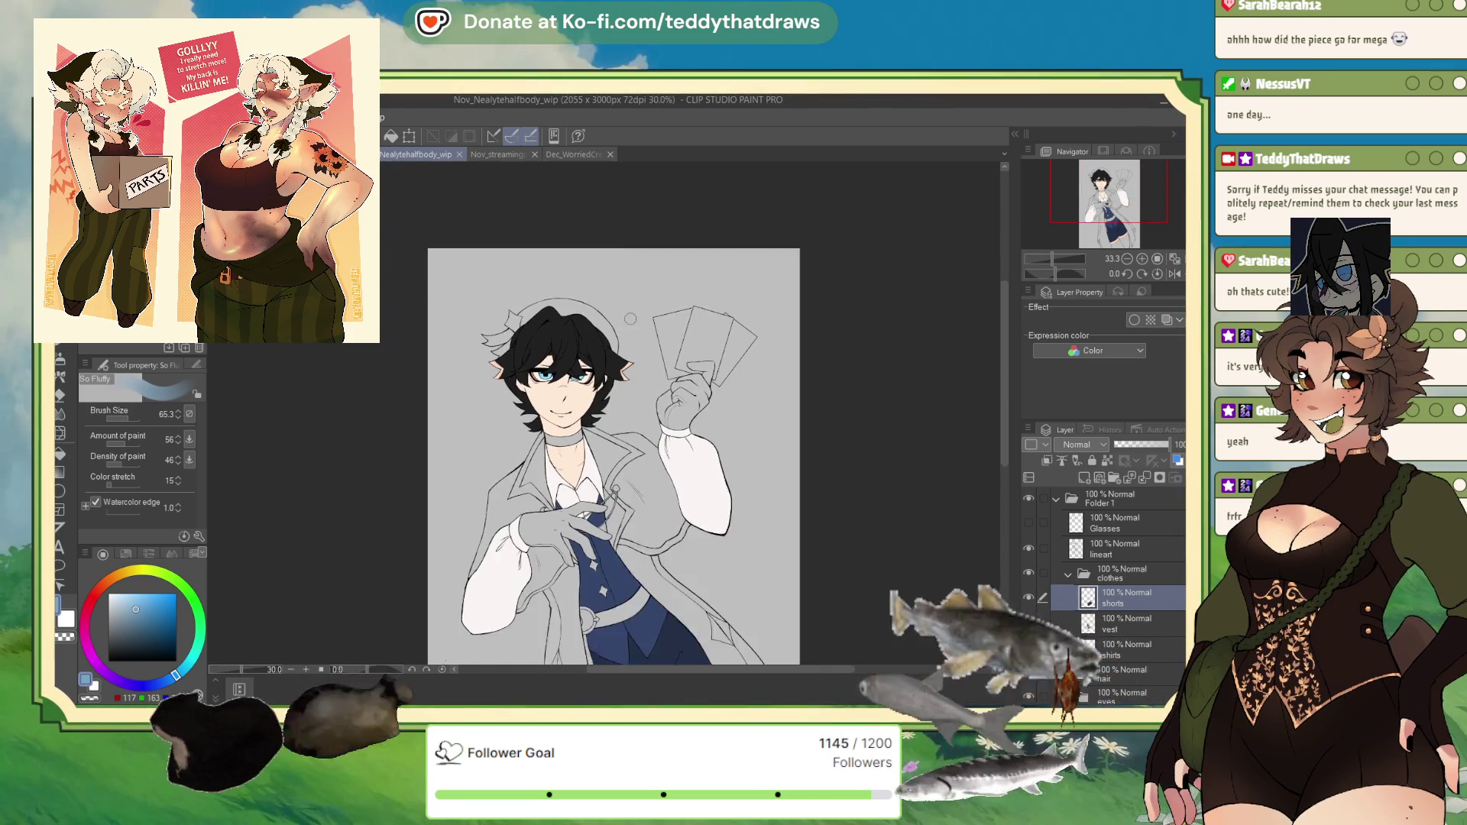
pyautogui.scroll(1, 686, 423)
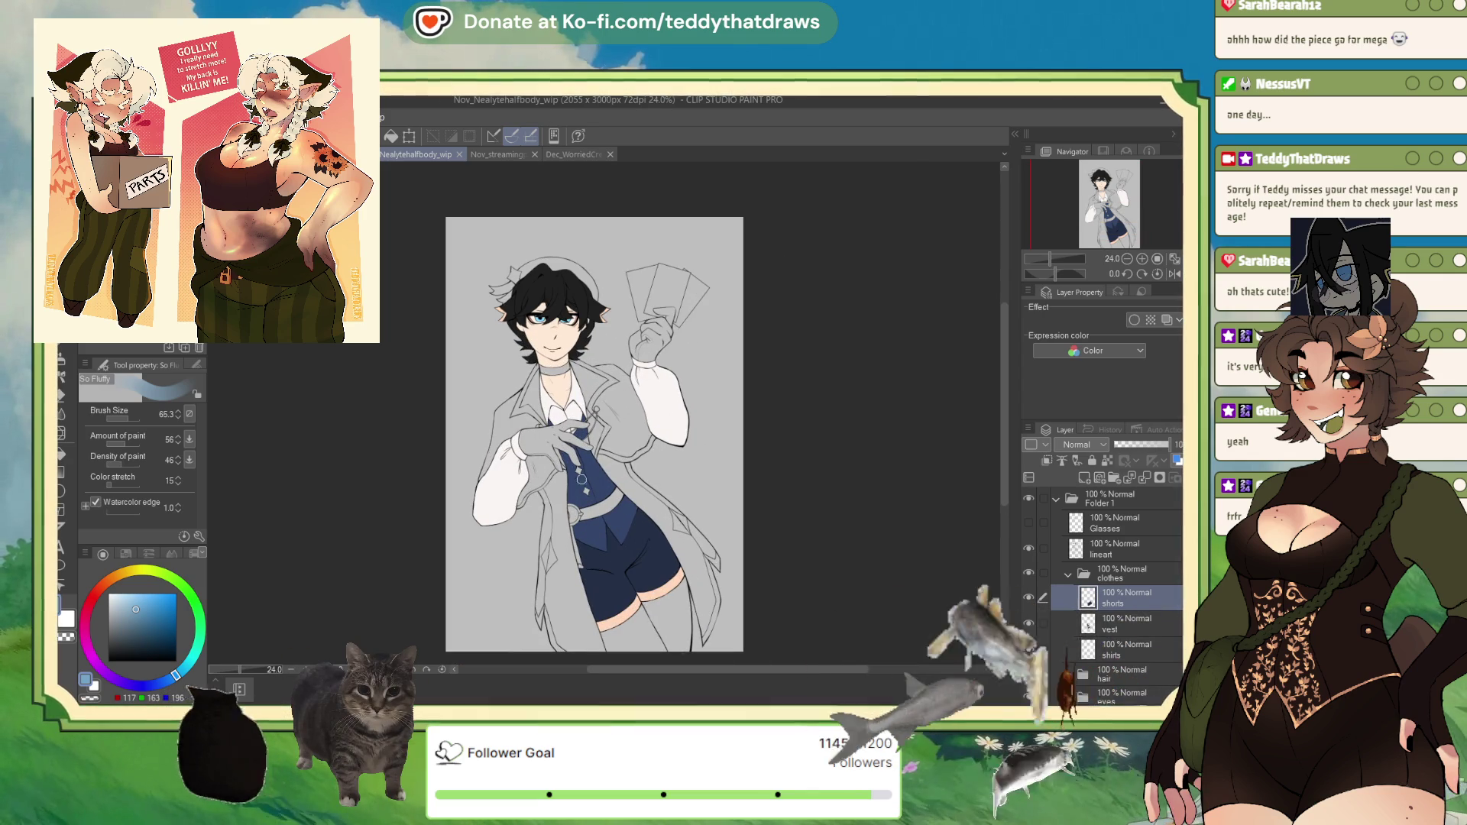
pyautogui.scroll(-3, 649, 435)
pyautogui.scroll(2, 614, 444)
pyautogui.scroll(2, 613, 444)
pyautogui.scroll(1, 615, 436)
pyautogui.scroll(-2, 619, 412)
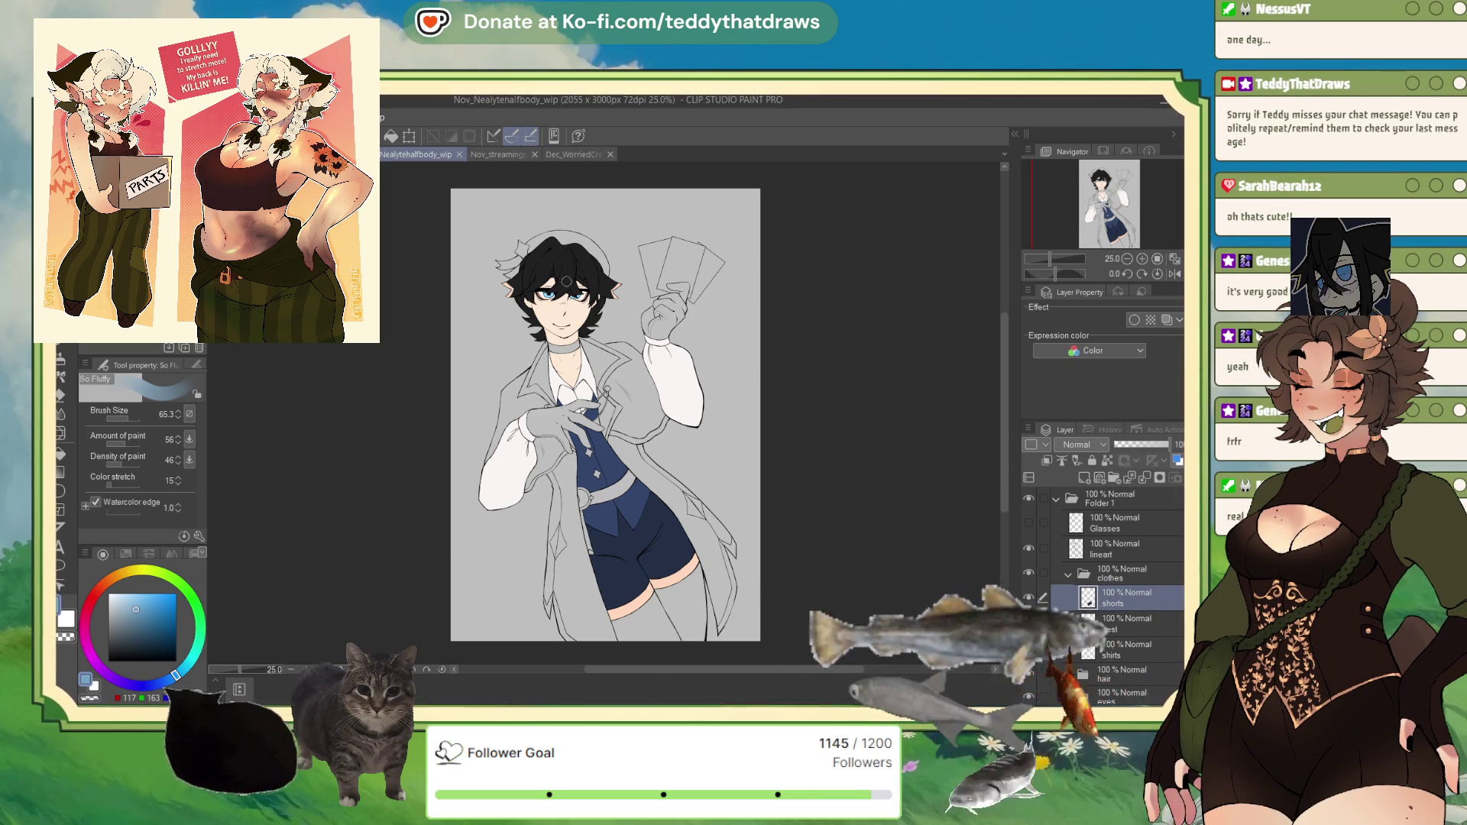
pyautogui.scroll(2, 706, 275)
pyautogui.scroll(1, 722, 346)
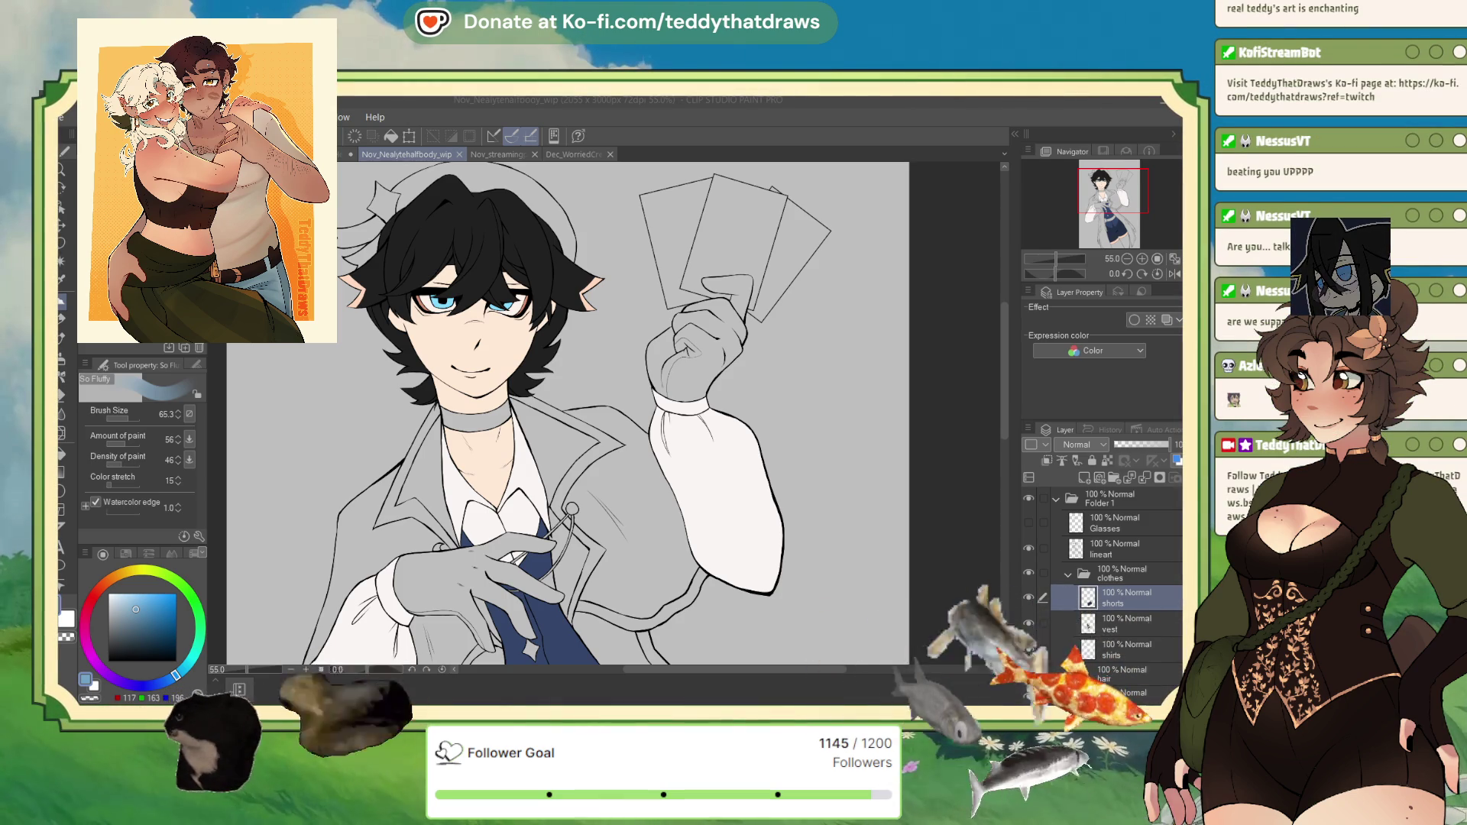
# Step: Switch back to the Nov_KahRyezHeadshot_wip canvas with Ctrl+Shift+Tab
pyautogui.hotkey('ctrl', 'shift', 'Tab')
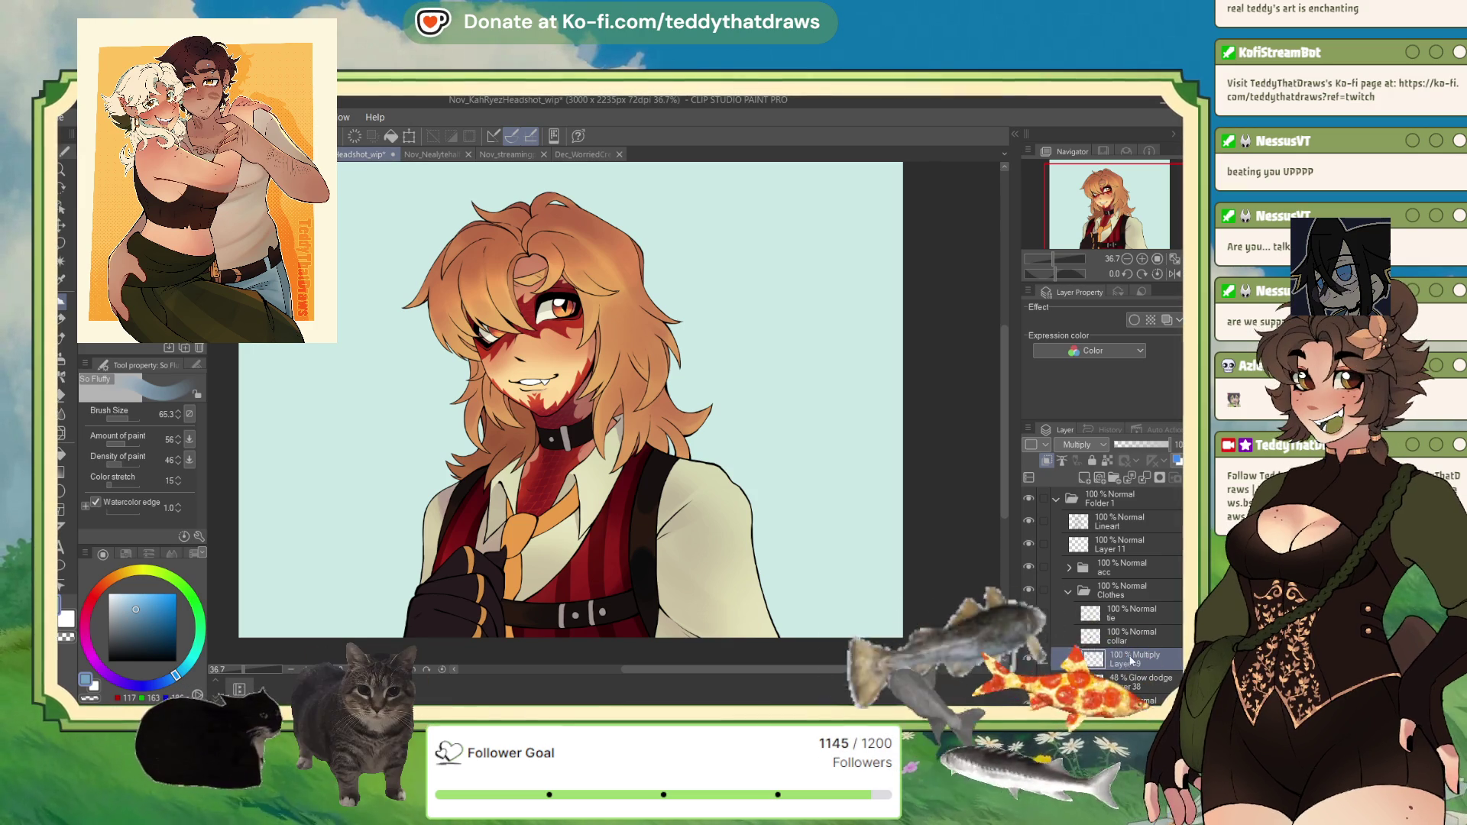
# Step: Zoom in and out on the headshot's vest to examine the Layer 39 Multiply shading
pyautogui.scroll(1, 616, 538)
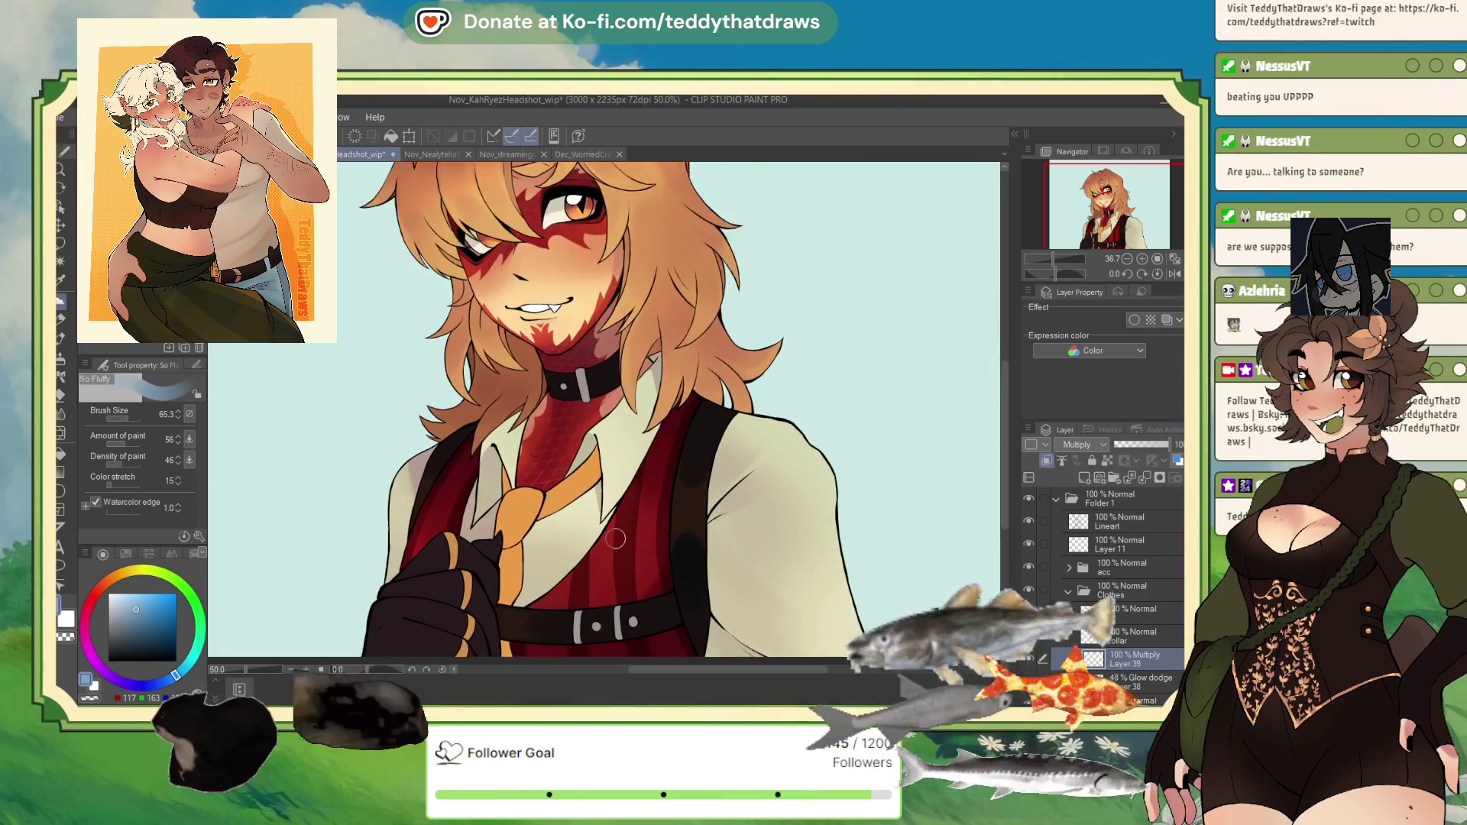
pyautogui.scroll(1, 616, 539)
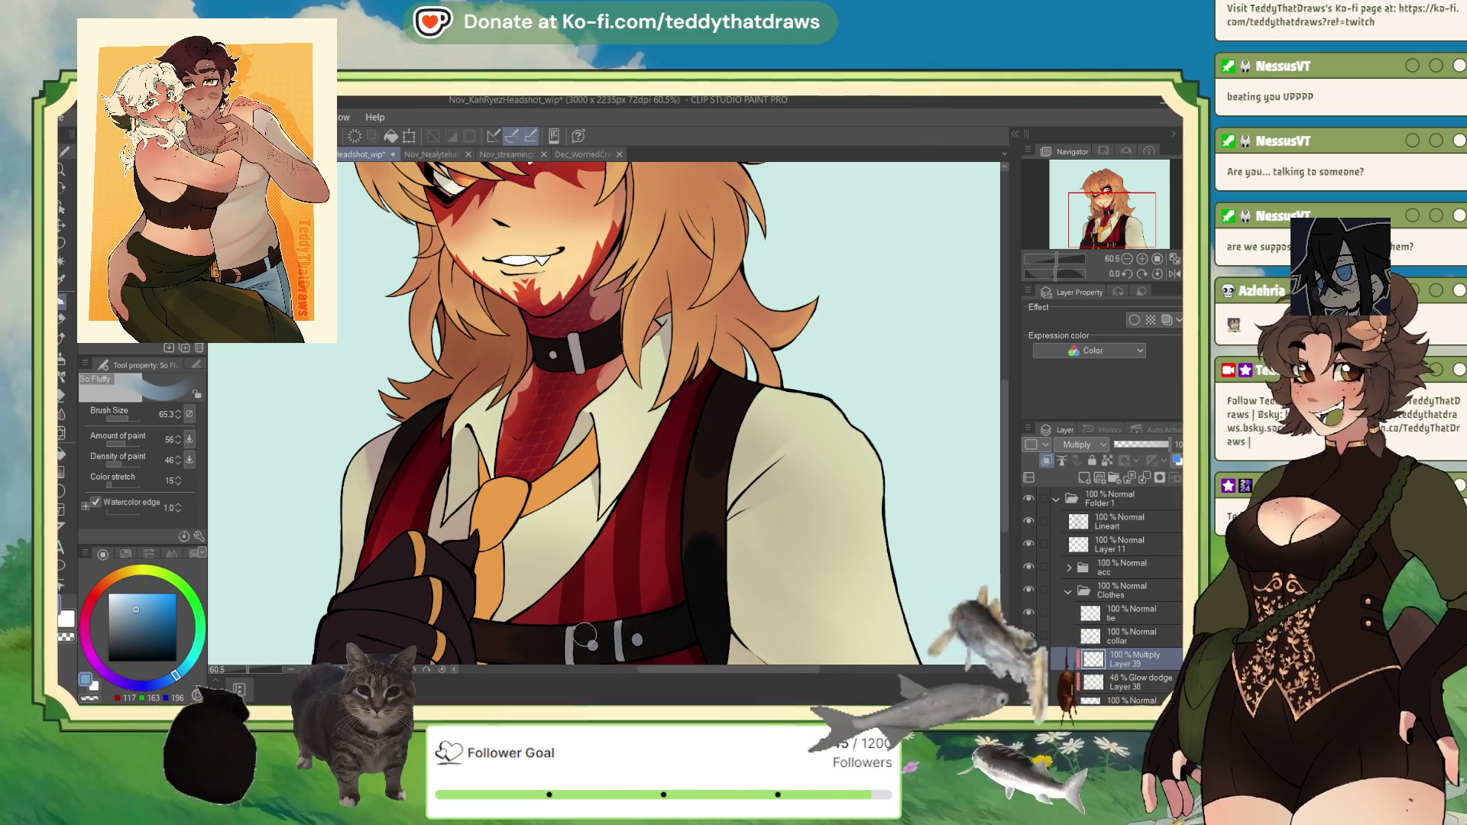
pyautogui.scroll(-3, 641, 551)
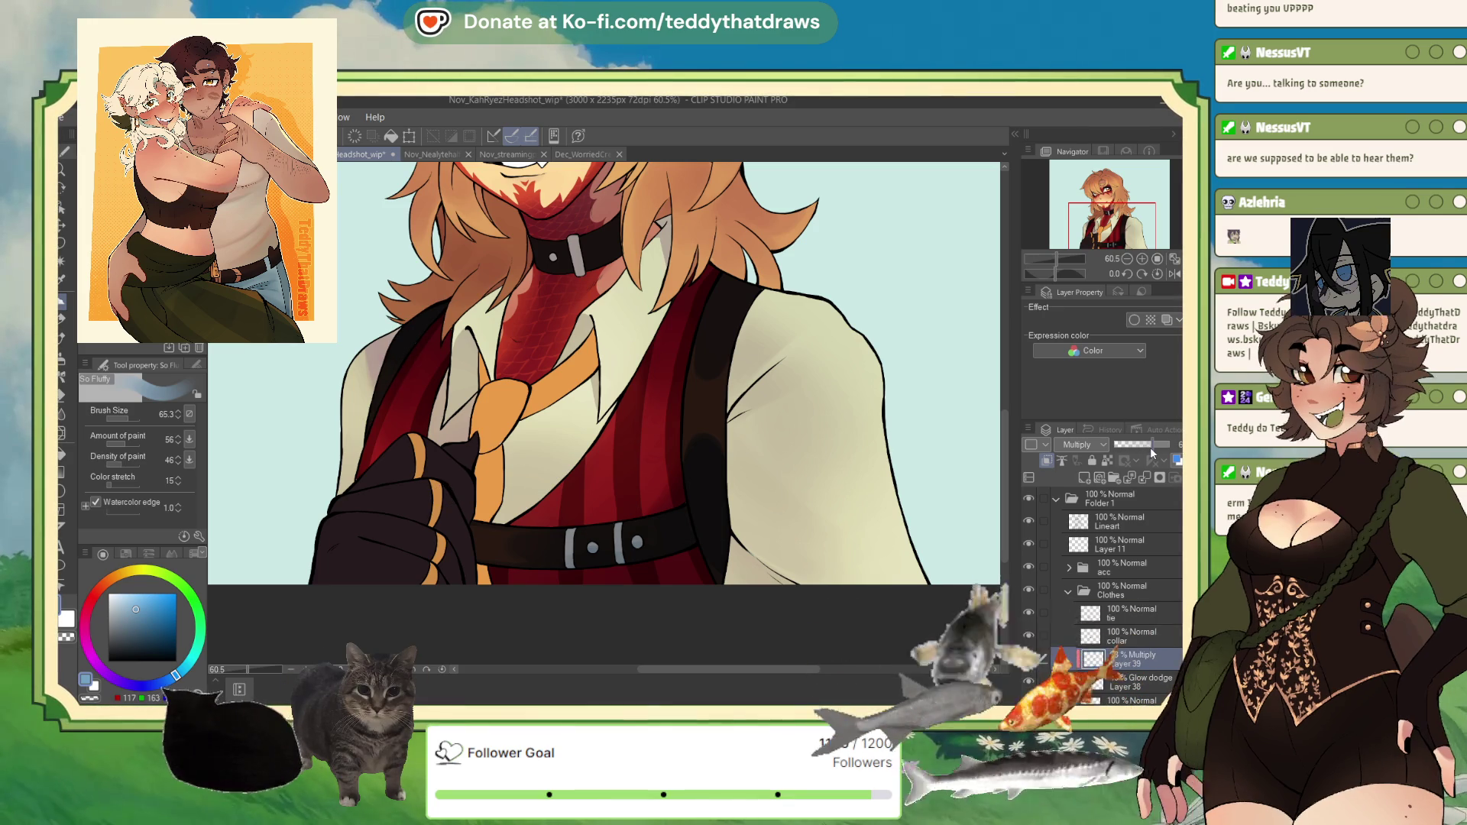
pyautogui.scroll(-3, 623, 412)
pyautogui.scroll(2, 658, 346)
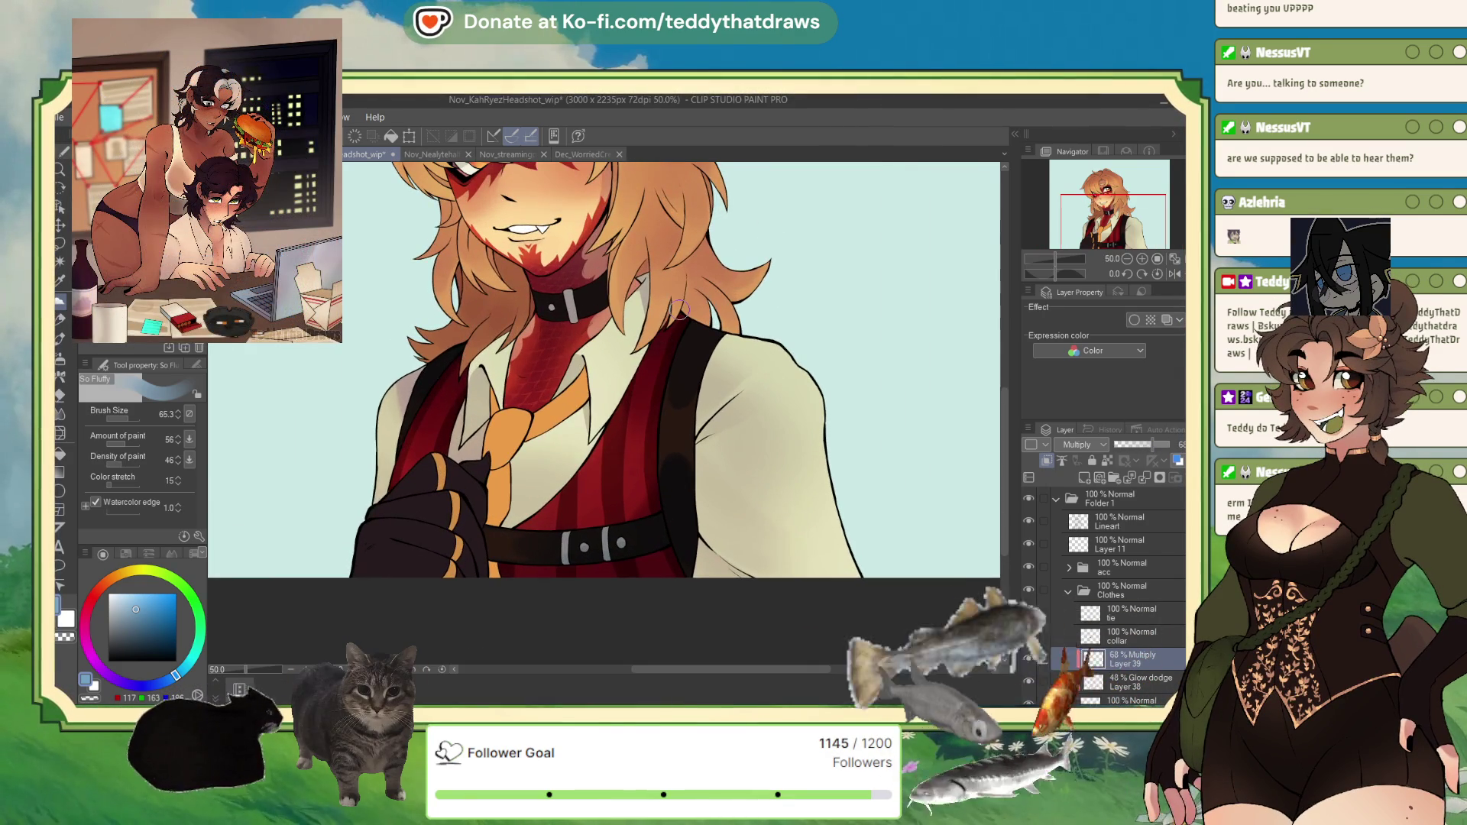
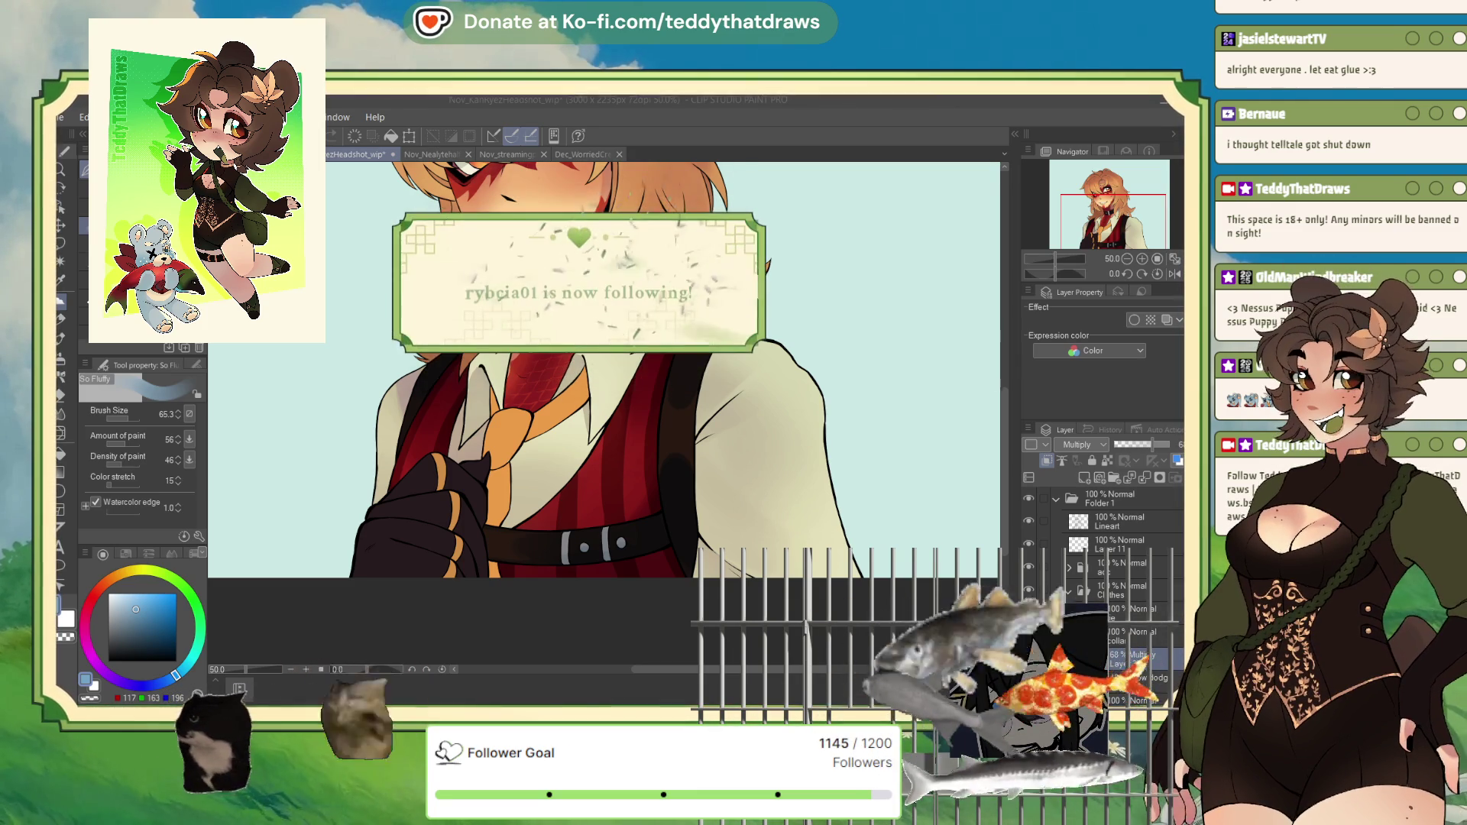
# Step: Zoom the canvas view out from 50% to 25% to see more of the headshot
pyautogui.hotkey('ctrl', '-')
pyautogui.hotkey('ctrl', '-')
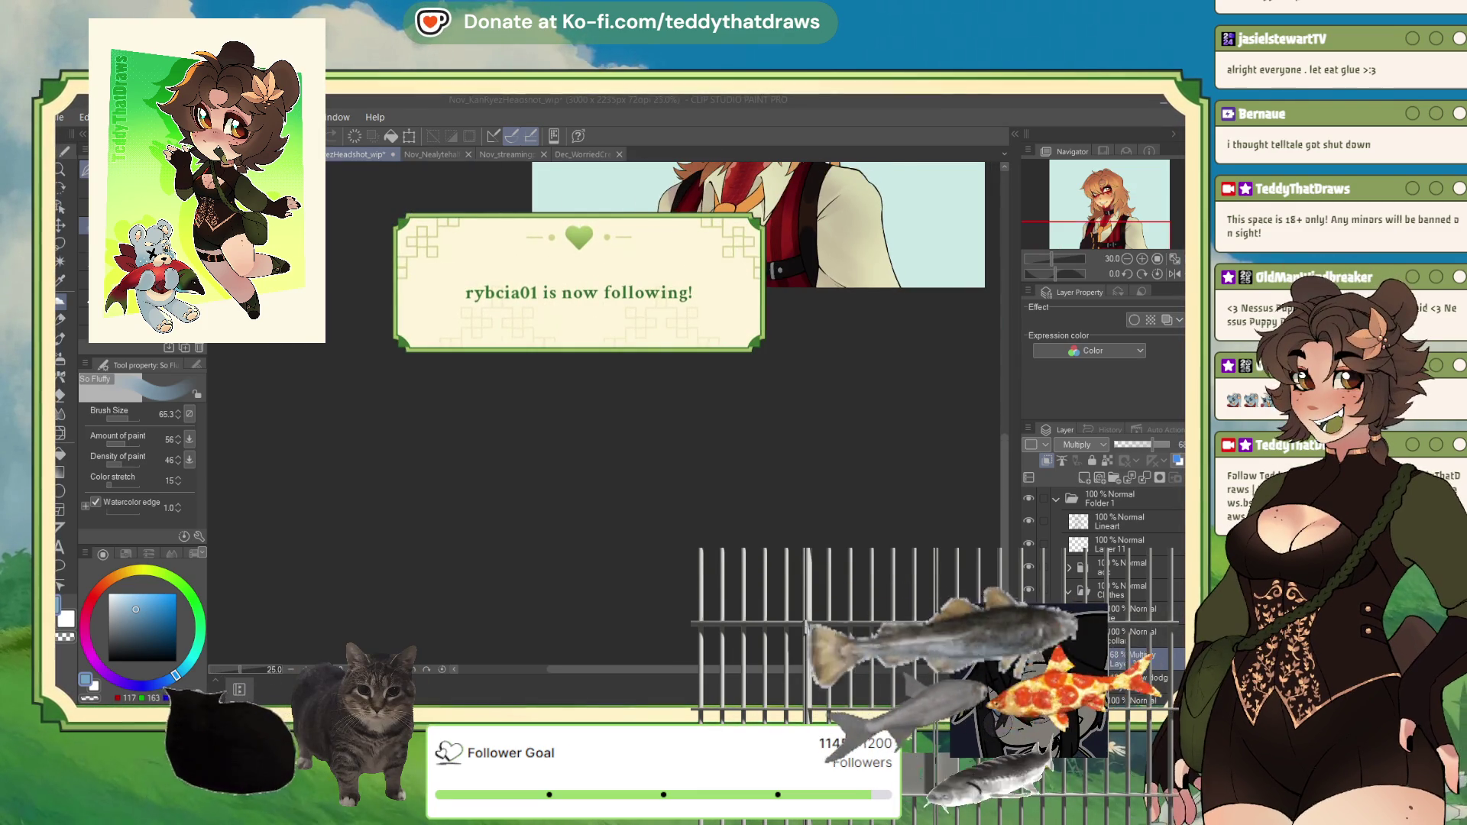
# Step: Fit the headshot to the window, then zoom in one step to 33.3%
pyautogui.hotkey('ctrl', '0')
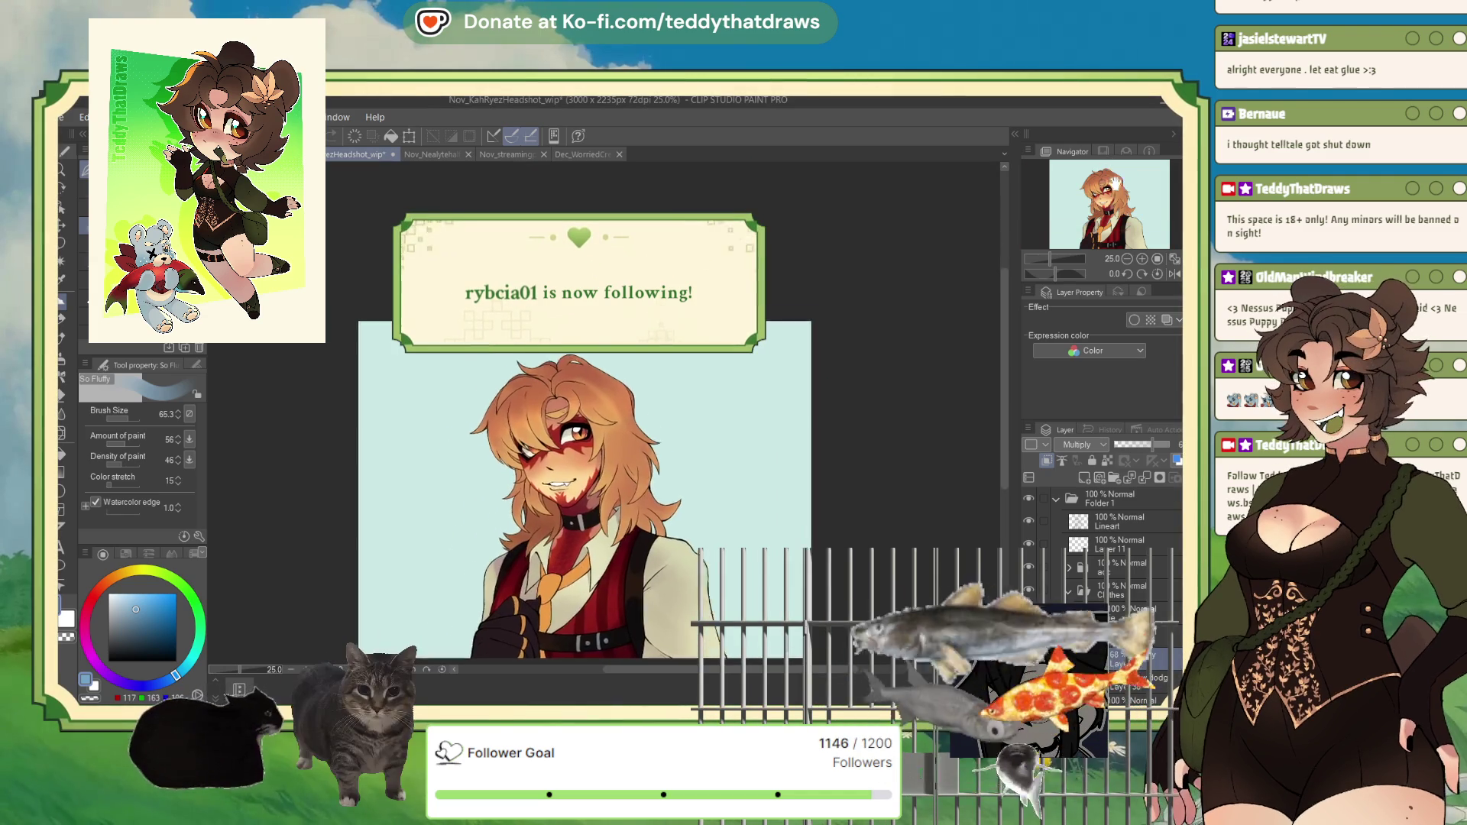
pyautogui.hotkey('ctrl', '+')
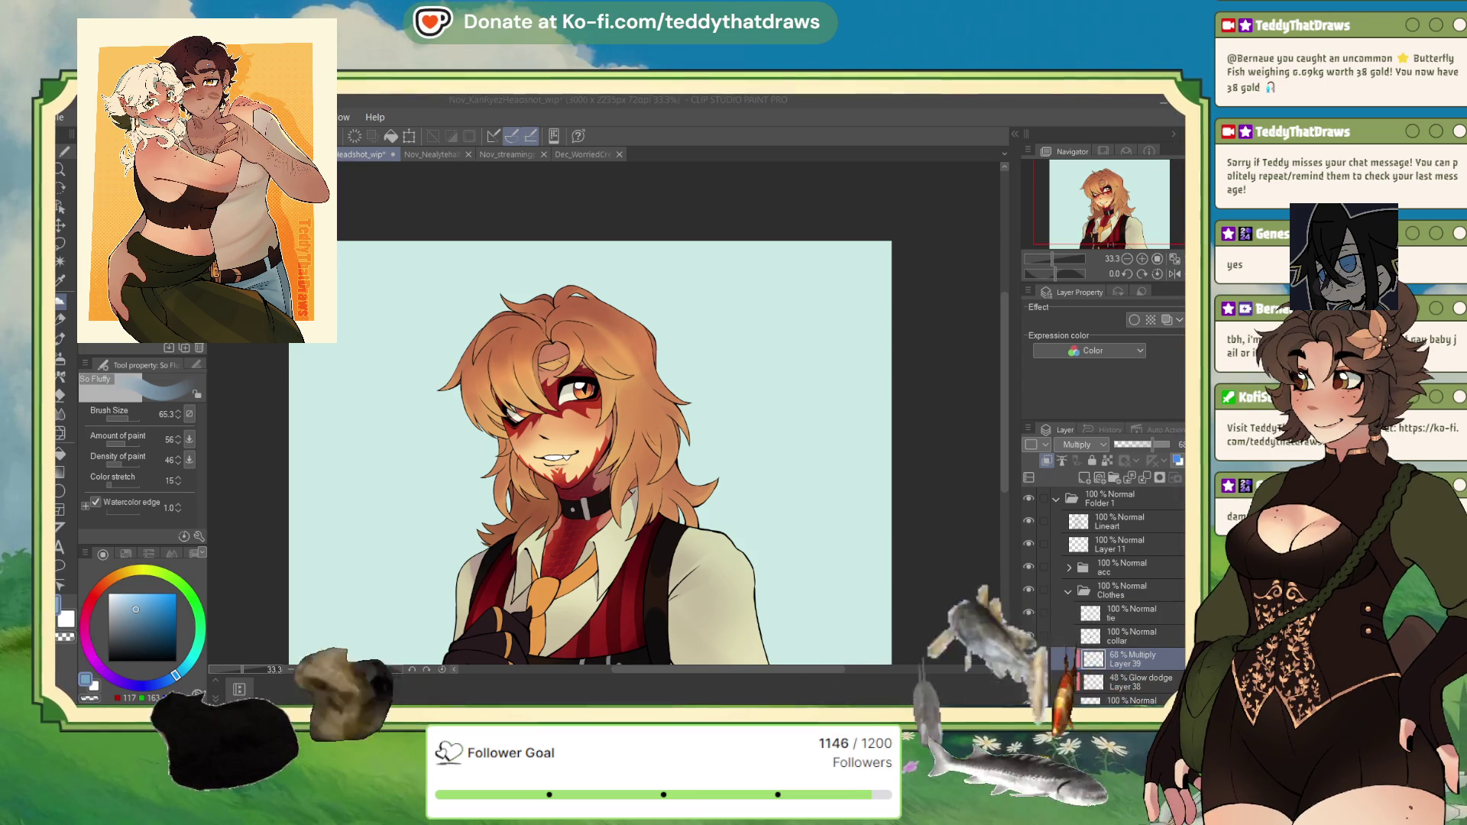
# Step: Pan the artwork up to show more chest and add a new Multiply layer above Layer 39
pyautogui.moveTo(1123, 216); pyautogui.dragTo(1123, 221)
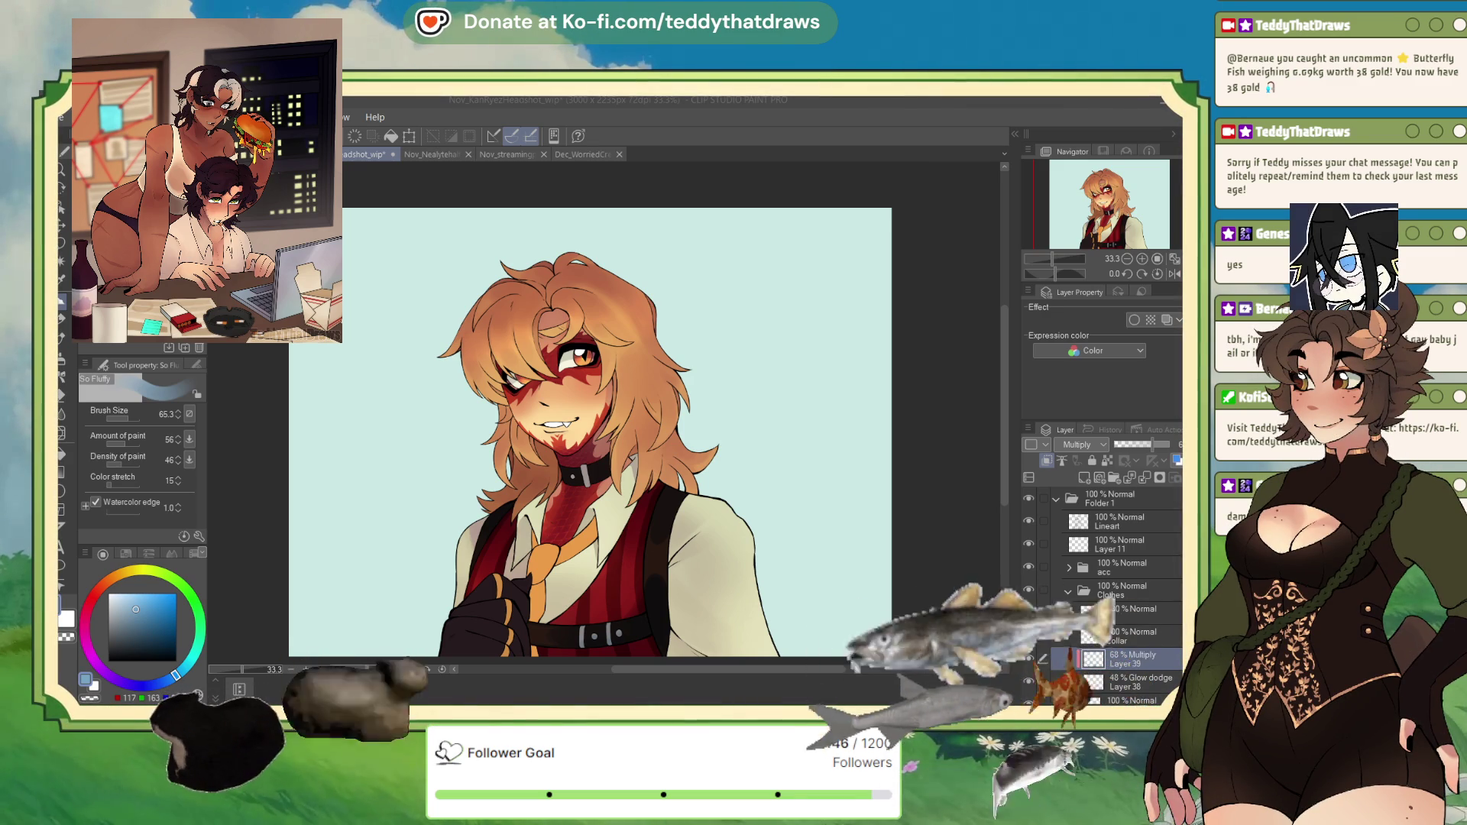
pyautogui.moveTo(1088, 209)
pyautogui.mouseDown()
pyautogui.moveTo(1091, 222)
pyautogui.moveTo(1095, 210)
pyautogui.mouseUp()
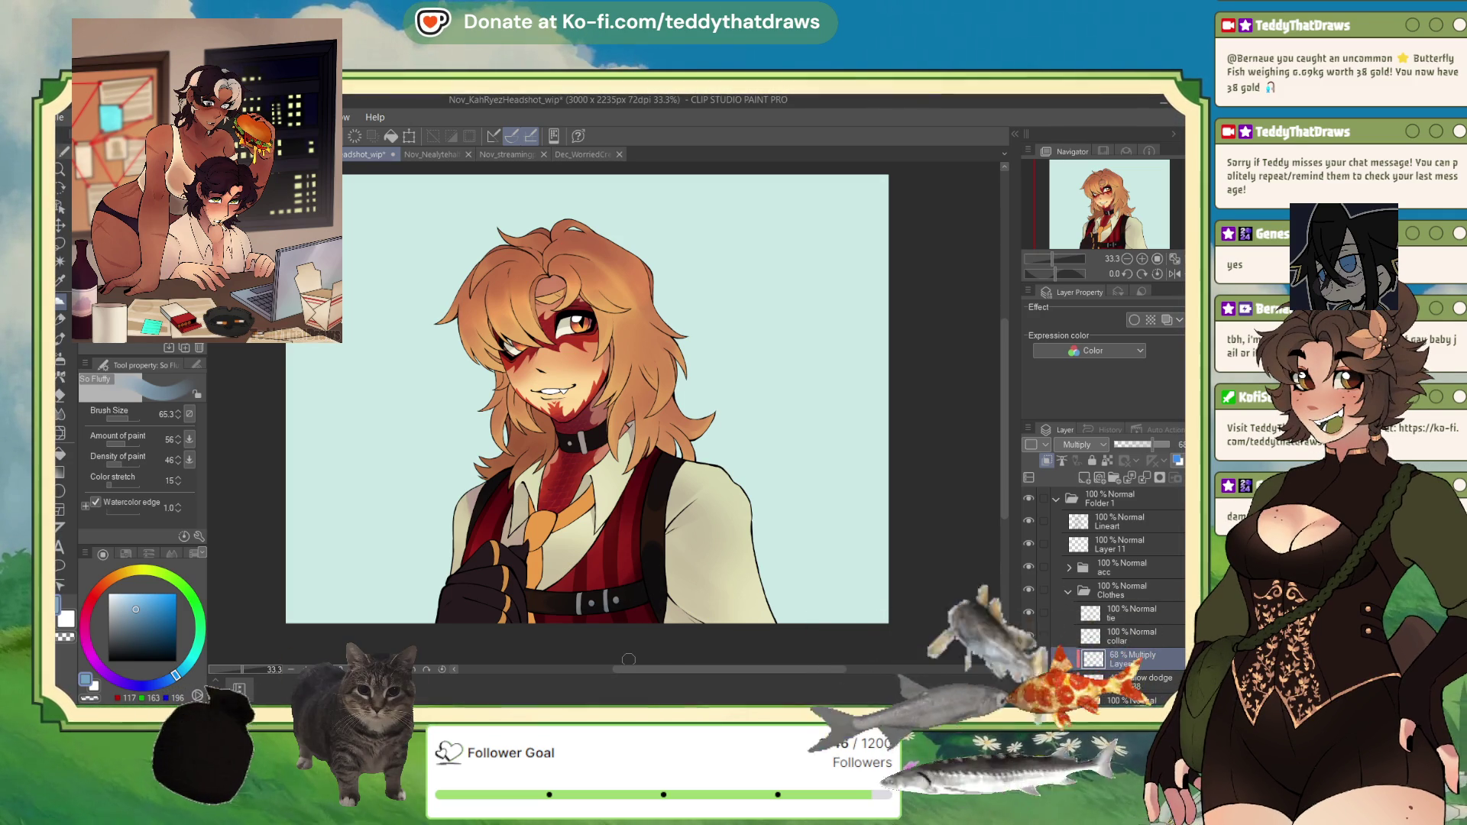
pyautogui.click(1084, 478)
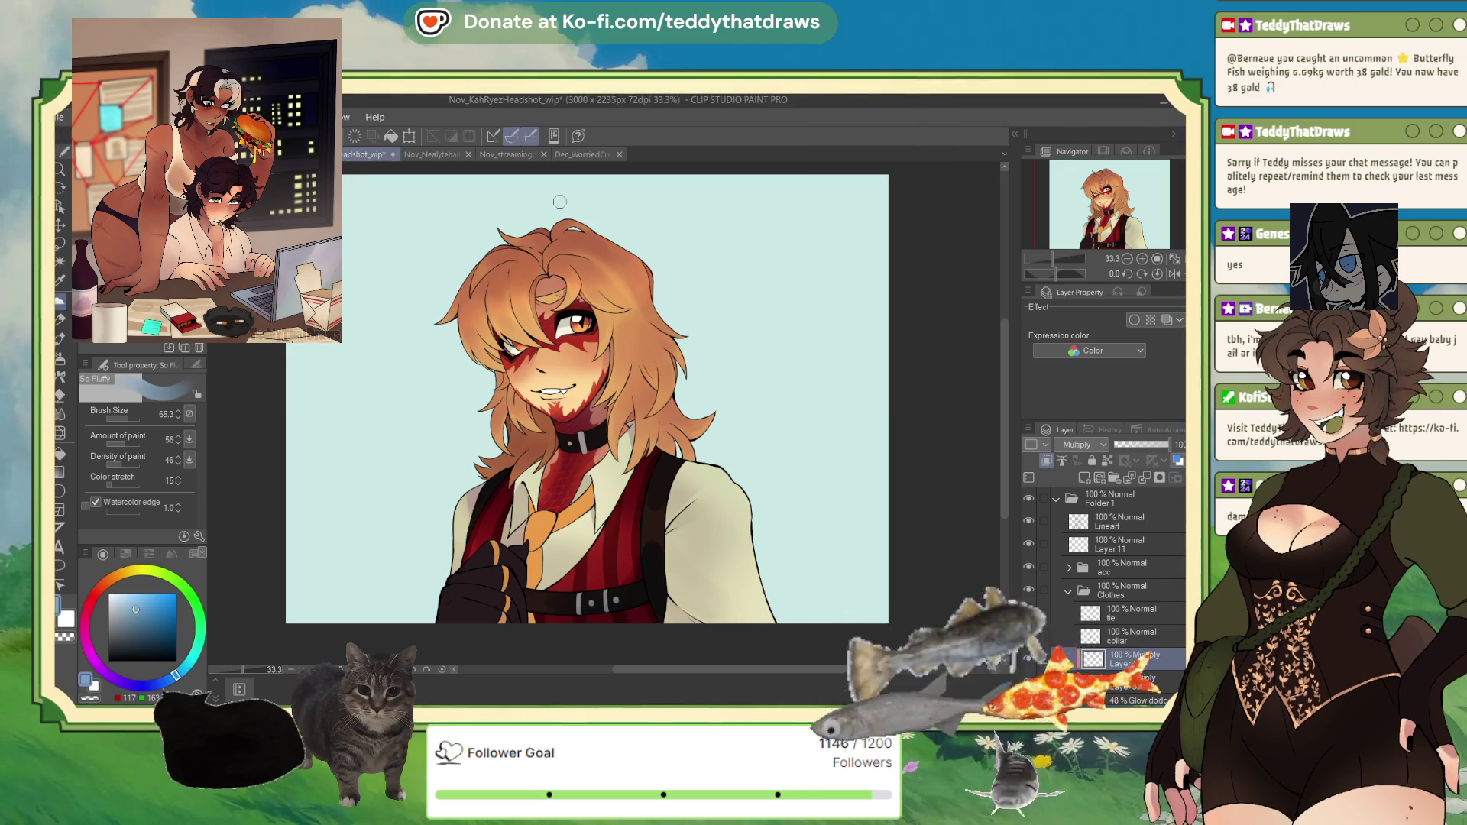
# Step: Zoom onto the vest belt and shrink the brush for fine metal shading
pyautogui.scroll(3, 625, 541)
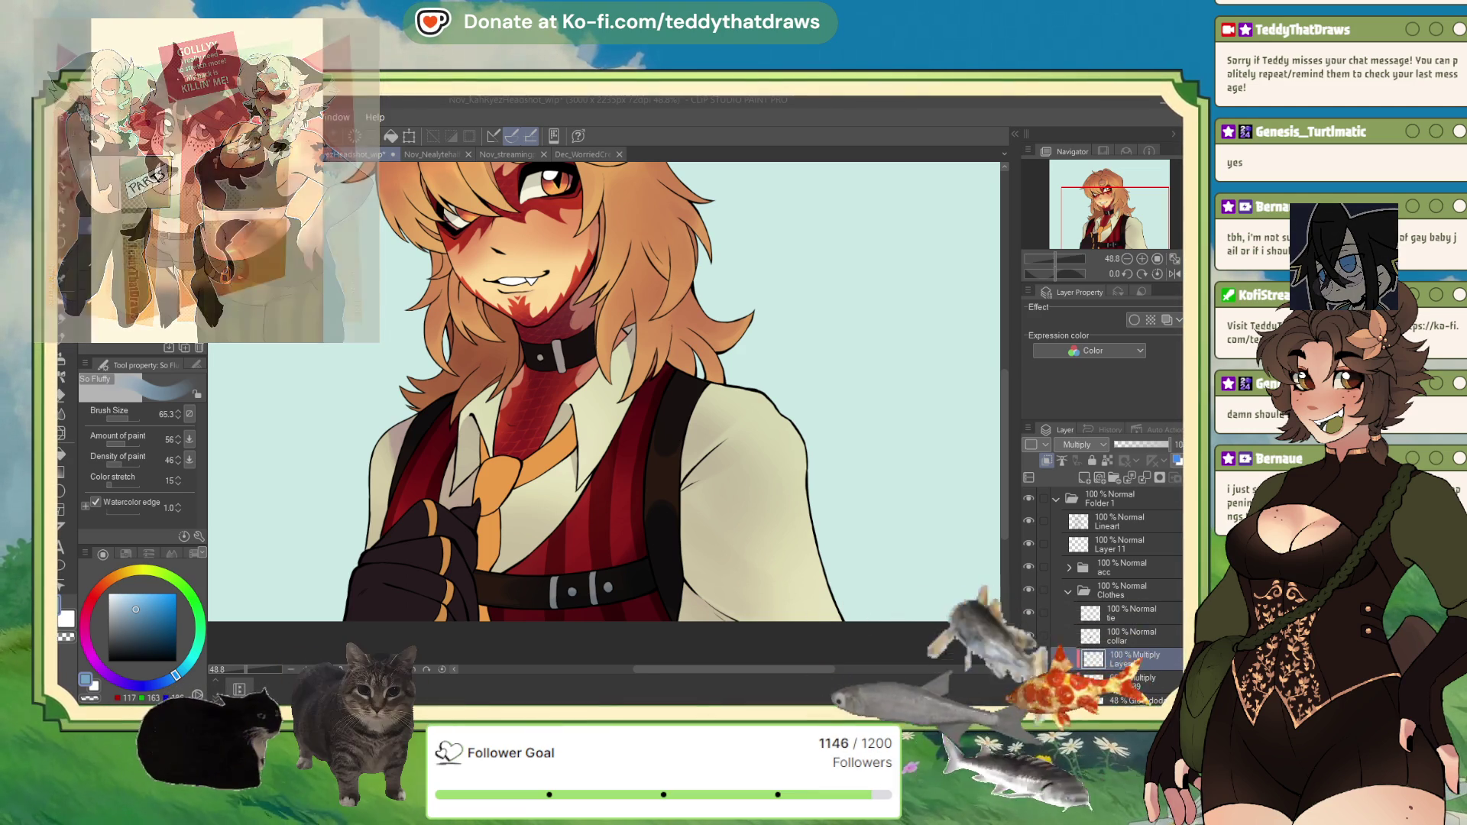
pyautogui.moveTo(674, 506); pyautogui.dragTo(696, 505)
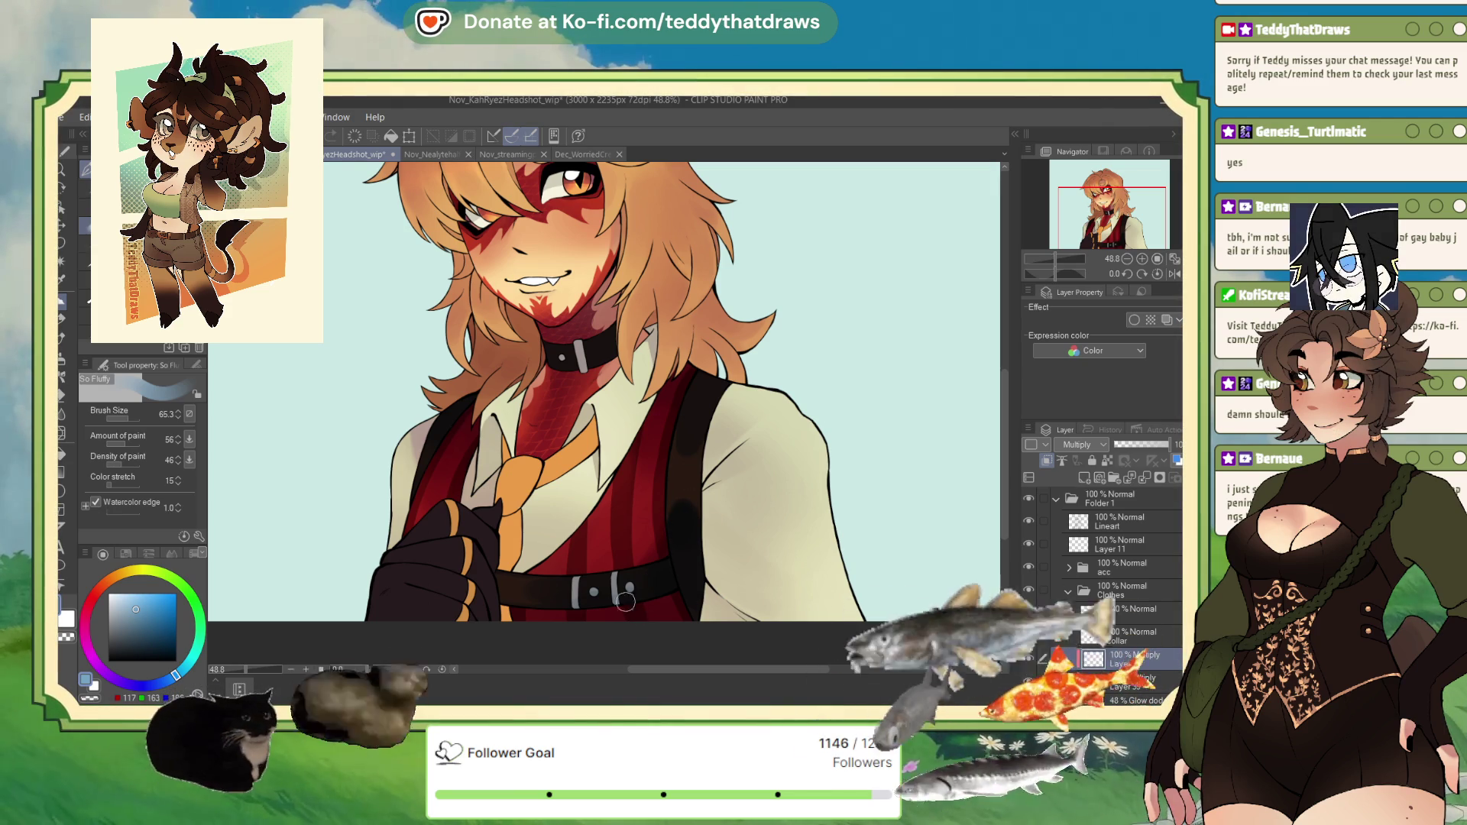
pyautogui.click(124, 416)
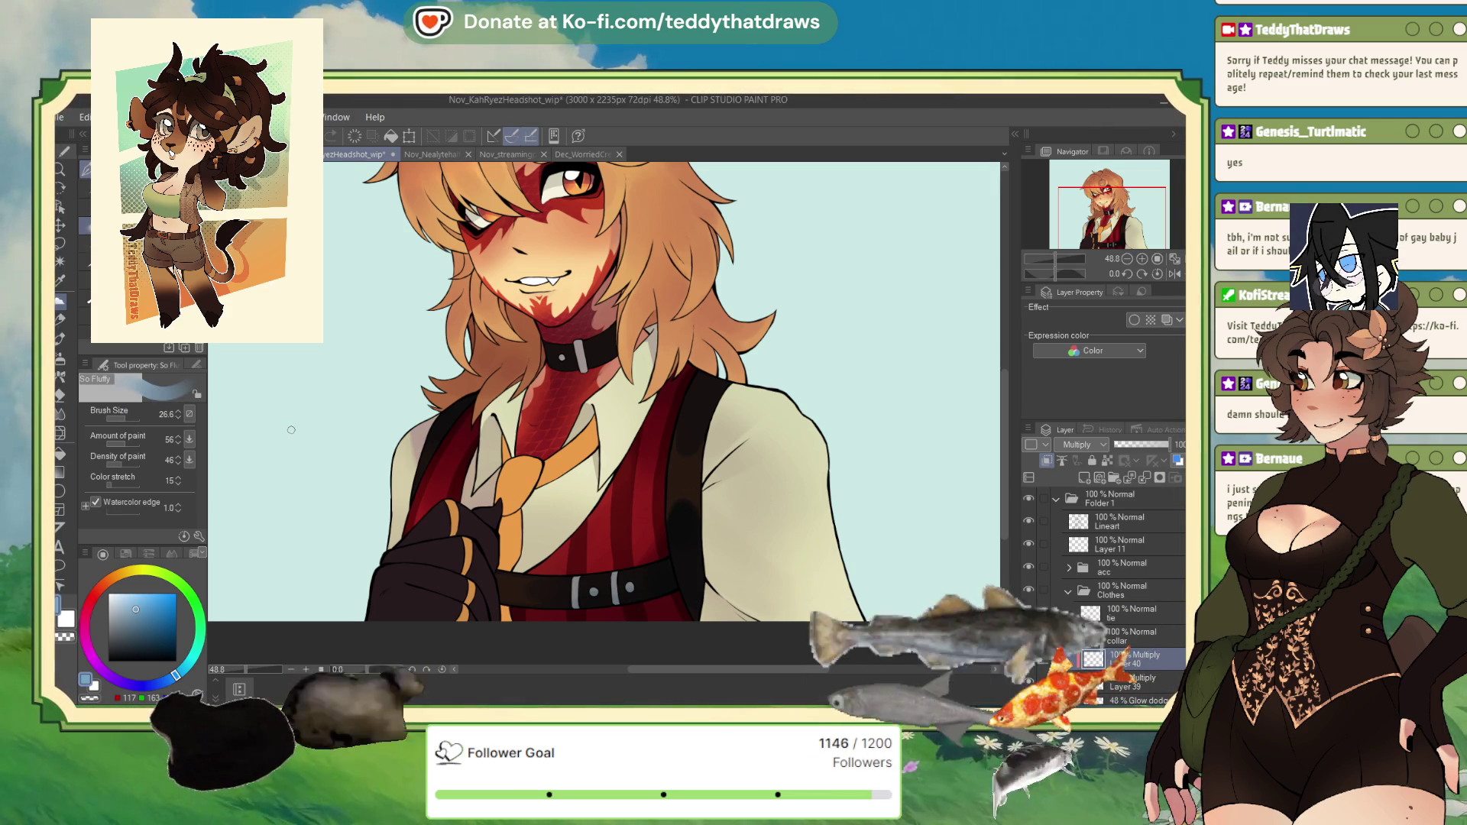
pyautogui.scroll(2, 655, 528)
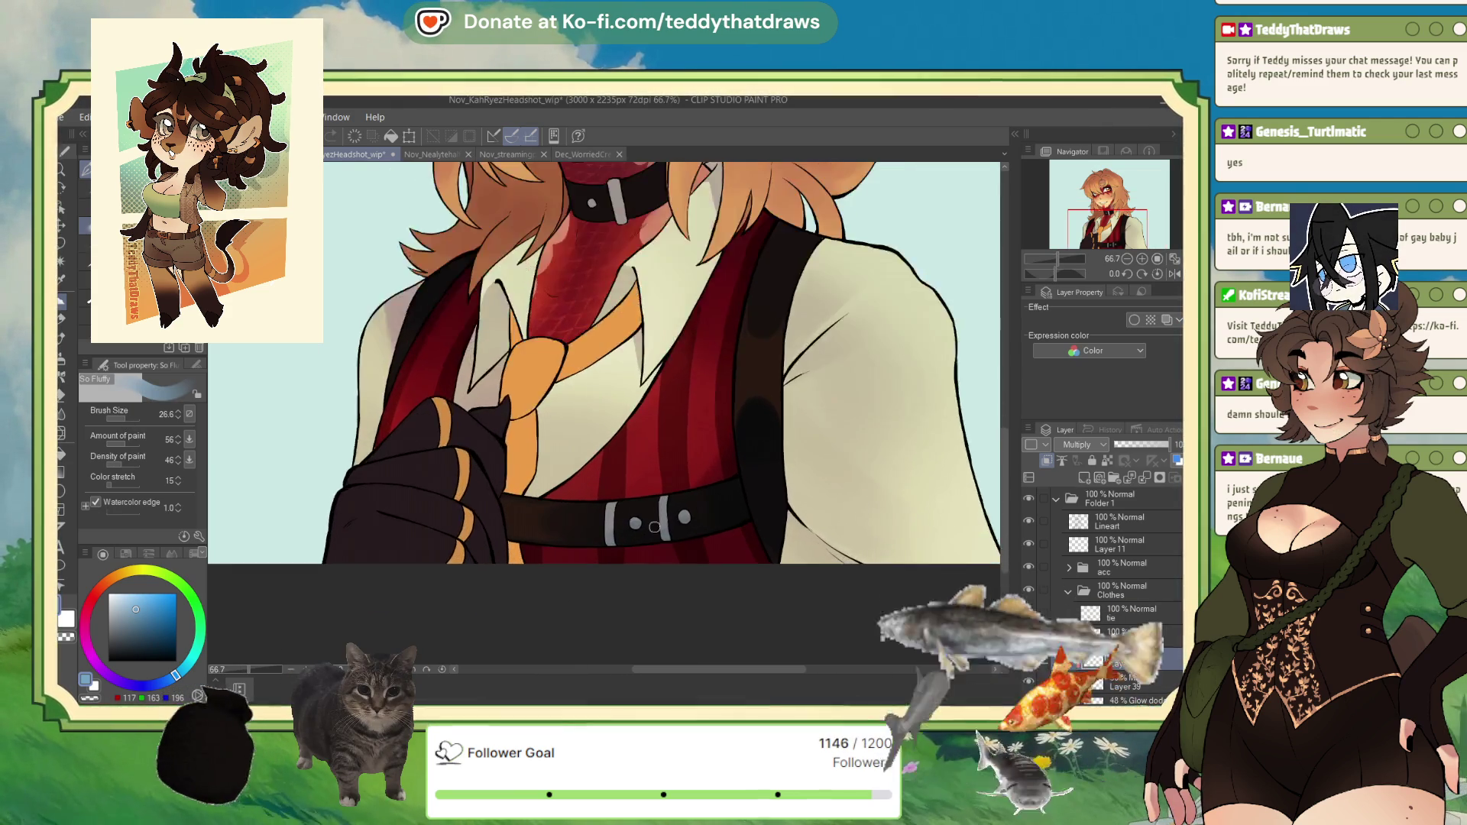
pyautogui.scroll(5, 655, 528)
# Step: Shade the right and left belt straps and the rivet undersides in blue-grey
pyautogui.moveTo(698, 514)
pyautogui.mouseDown()
pyautogui.moveTo(697, 496)
pyautogui.moveTo(697, 516)
pyautogui.mouseUp()
pyautogui.moveTo(502, 534); pyautogui.dragTo(506, 581)
pyautogui.moveTo(776, 481); pyautogui.dragTo(776, 501)
pyautogui.moveTo(599, 508); pyautogui.dragTo(598, 544)
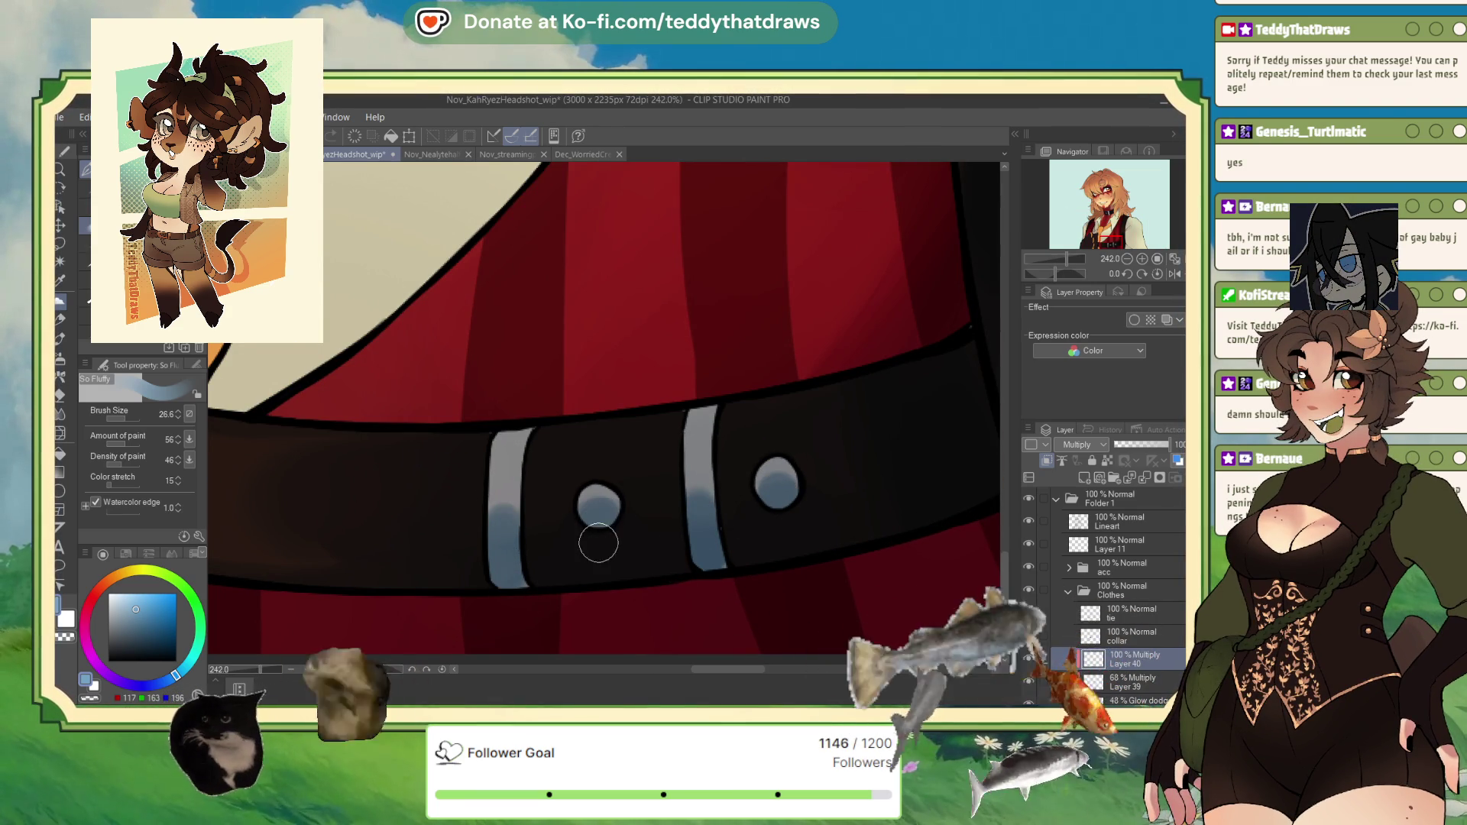
# Step: Enlarge the brush for broader shading and select the collar layer
pyautogui.scroll(-8, 800, 627)
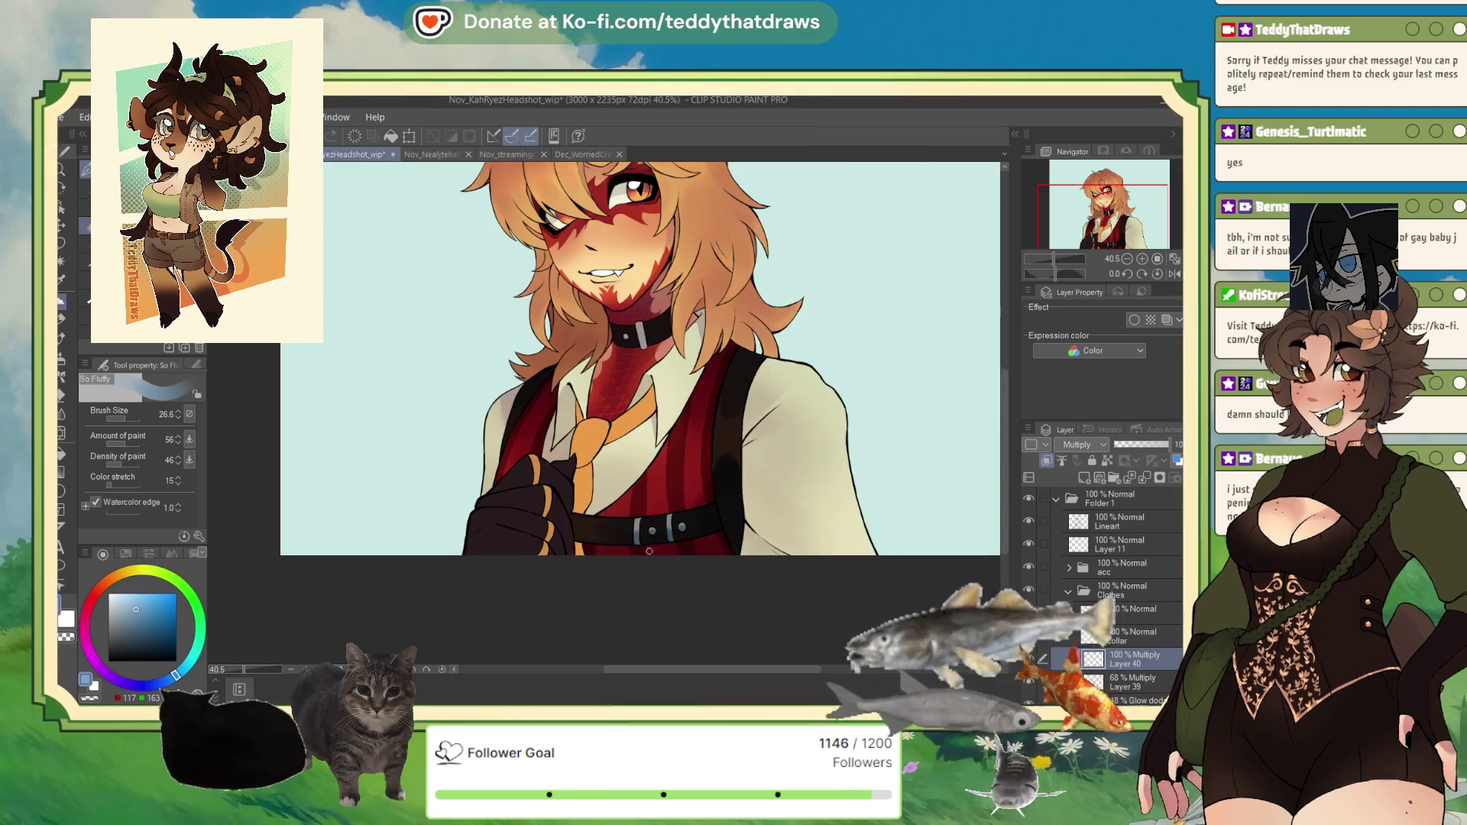
pyautogui.scroll(4, 709, 401)
pyautogui.scroll(-2, 710, 402)
pyautogui.scroll(3, 710, 401)
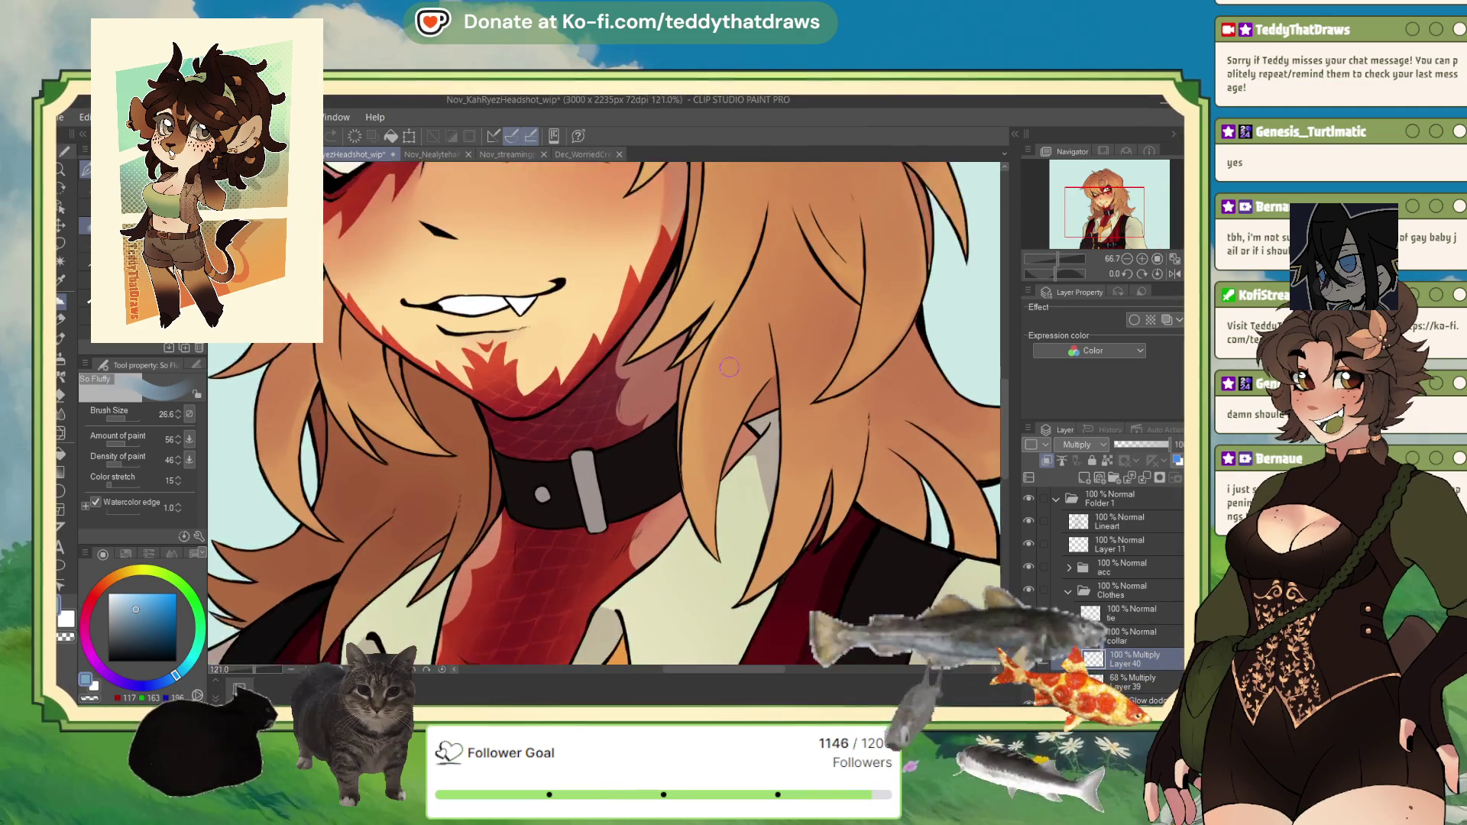
pyautogui.press(']')
pyautogui.press(']')
pyautogui.press(']')
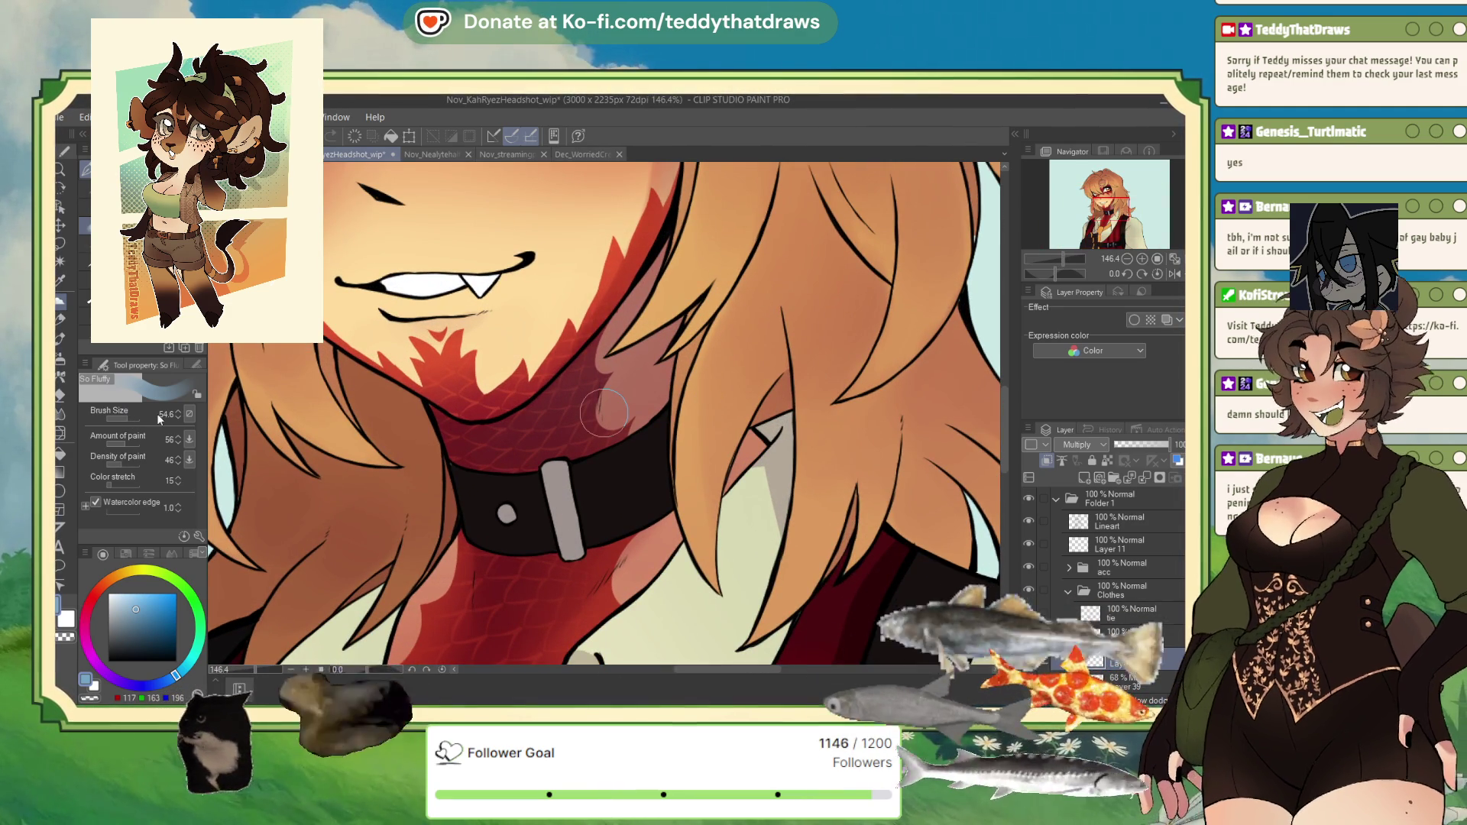
pyautogui.click(1135, 636)
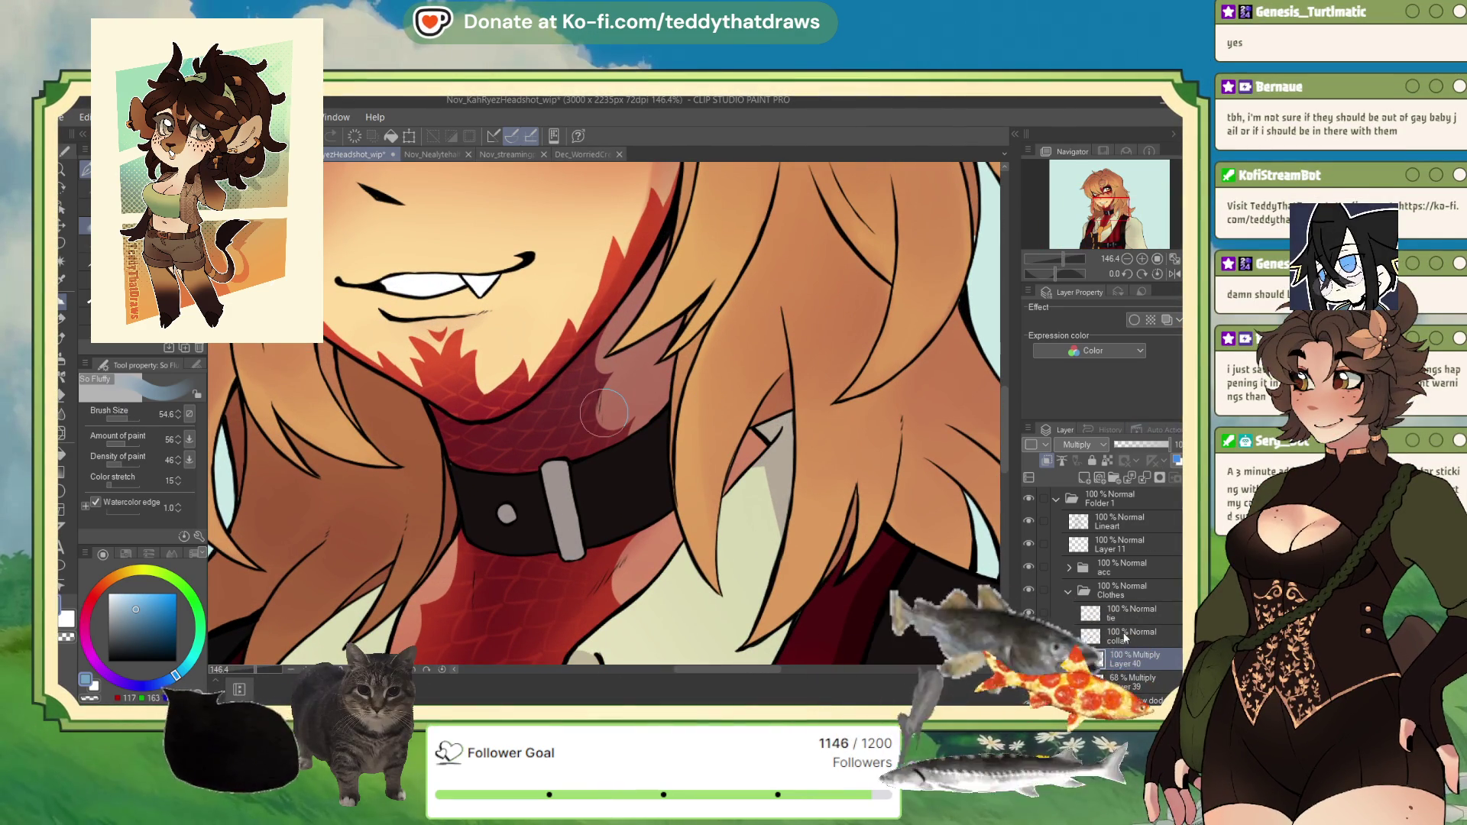